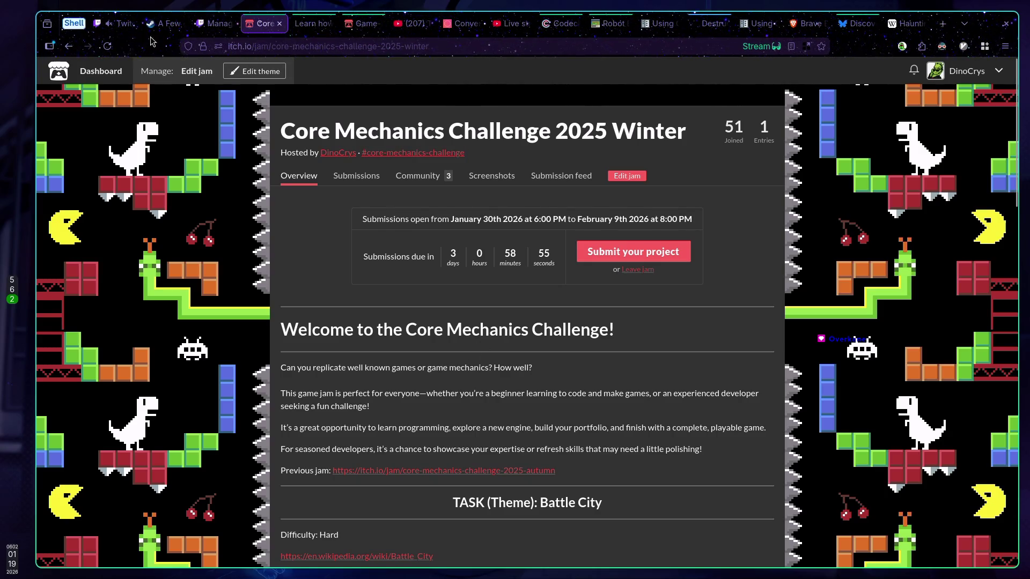
Cycle through desktop workspaces 5 and 1, ending on the Godot editor workspace
{"action": "key", "text": "super+5"}
{"action": "key", "text": "super+1"}
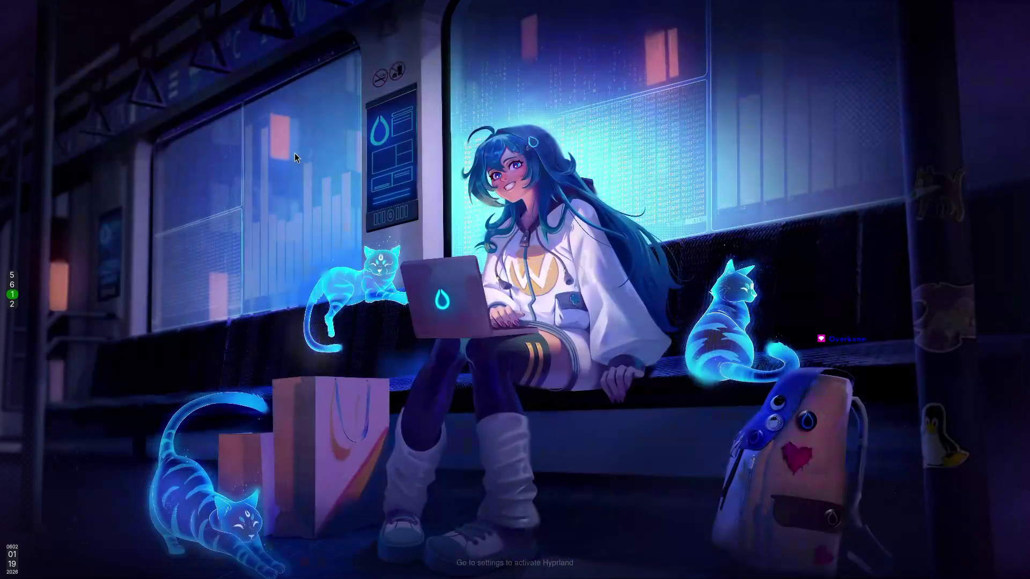
{"action": "key", "text": "super+5"}
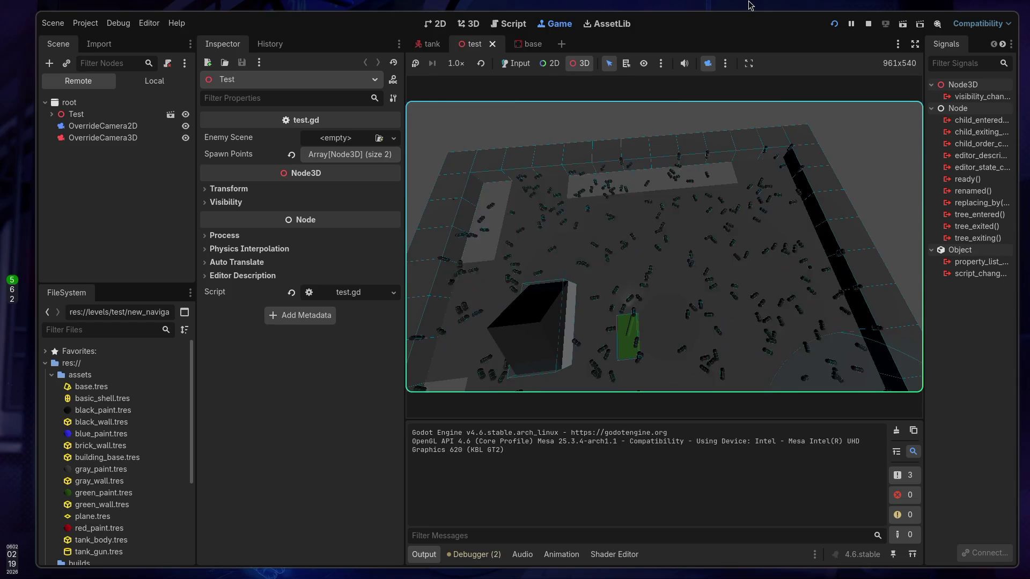
Stop the test level, orbit to a lower view of the arena, and select the Enemy node
{"action": "left_click", "coordinate": [868, 24]}
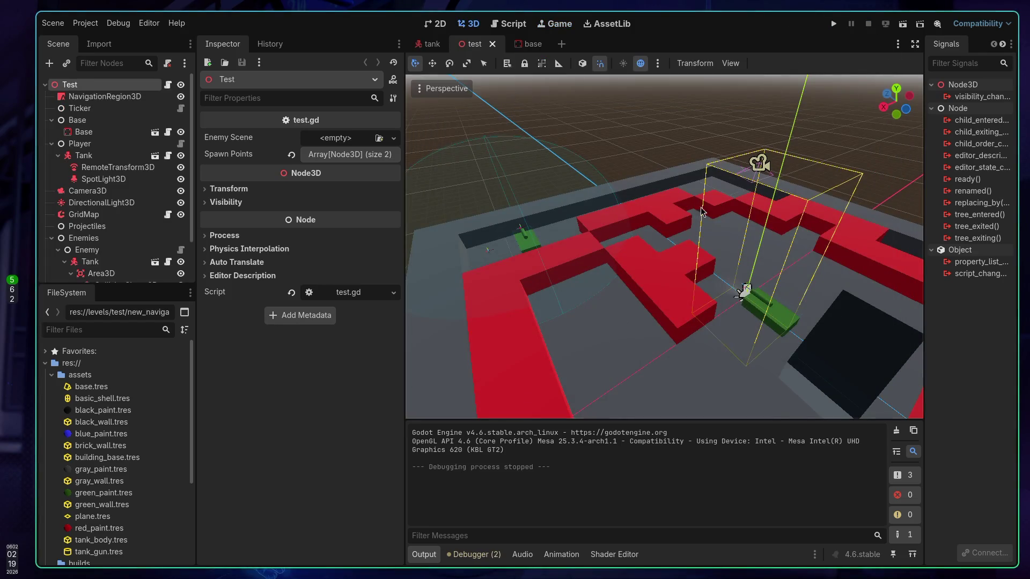
{"action": "left_click_drag", "start_coordinate": [706, 211], "coordinate": [705, 211]}
{"action": "left_click_drag", "start_coordinate": [642, 182], "coordinate": [641, 183]}
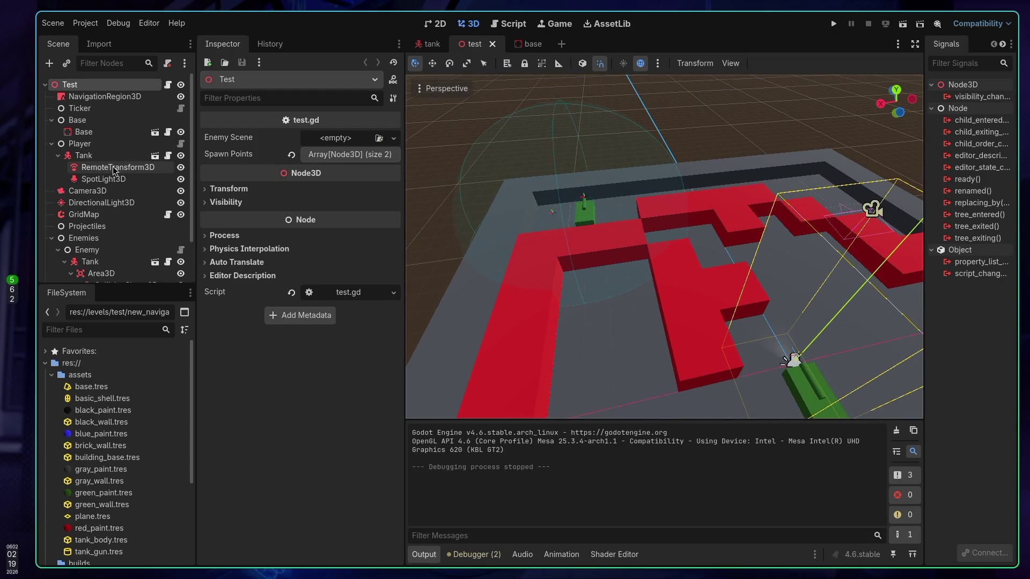
{"action": "scroll", "coordinate": [118, 170], "scroll_direction": "down", "scroll_amount": 2}
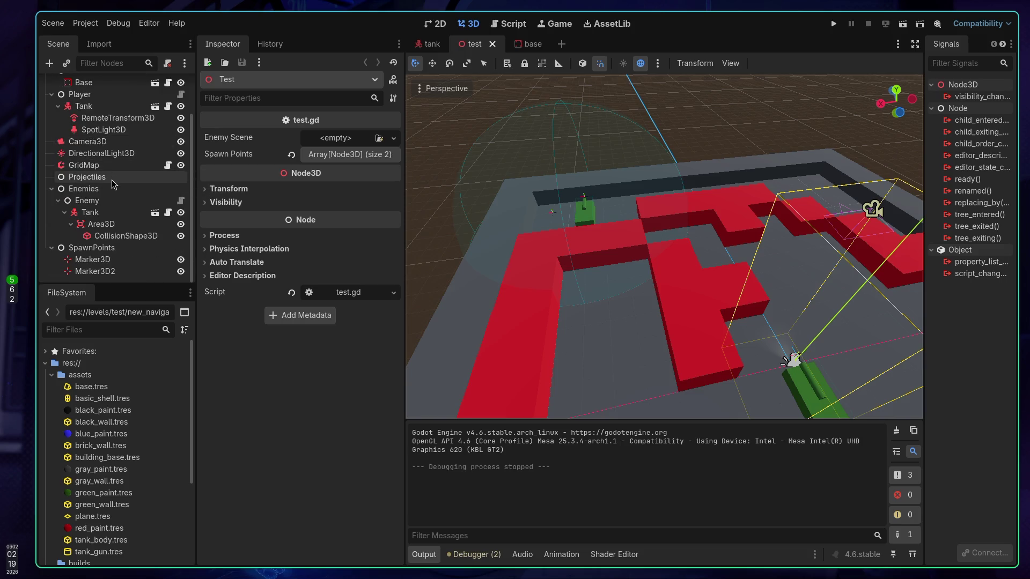
{"action": "left_click", "coordinate": [87, 201]}
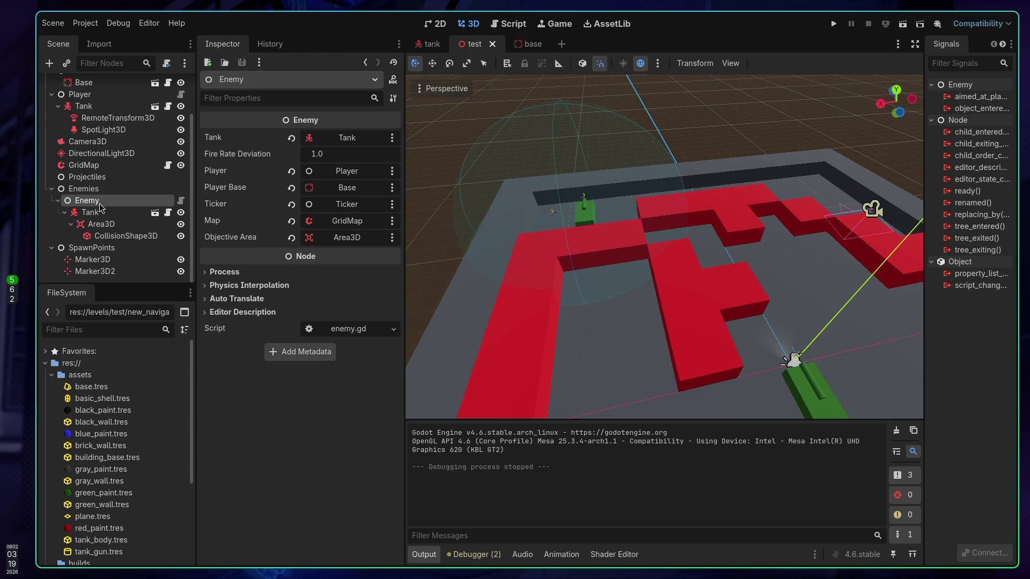
Add a NavigationAgent3D child node under Enemy, found by searching 'nav'
{"action": "right_click", "coordinate": [100, 206]}
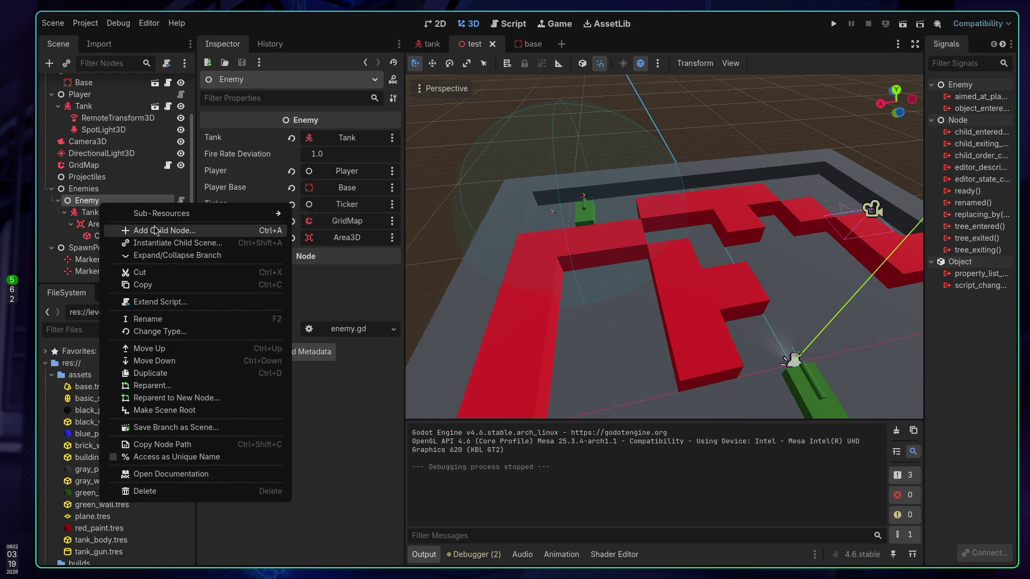
{"action": "left_click", "coordinate": [154, 229]}
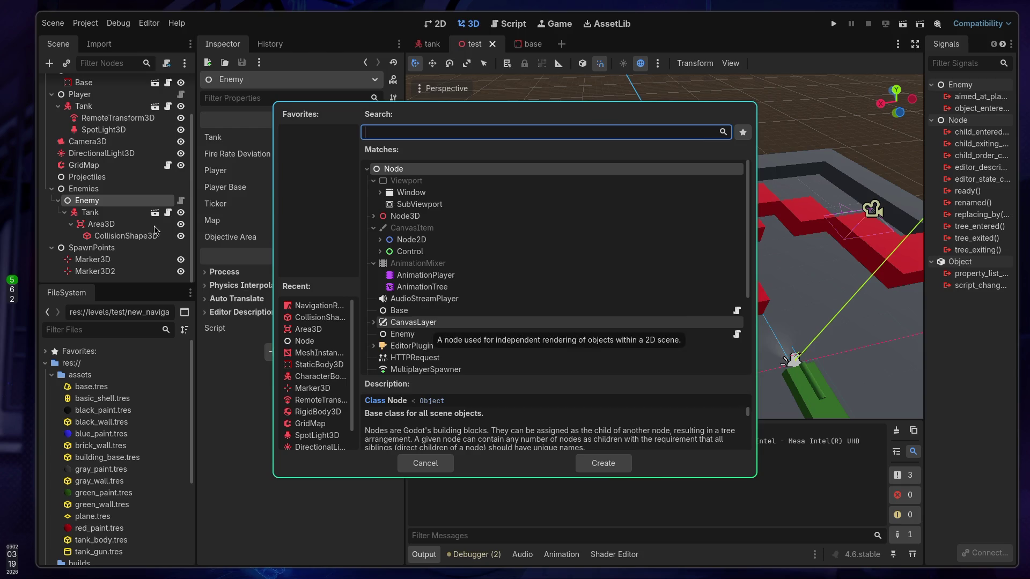
{"action": "type", "text": "nav"}
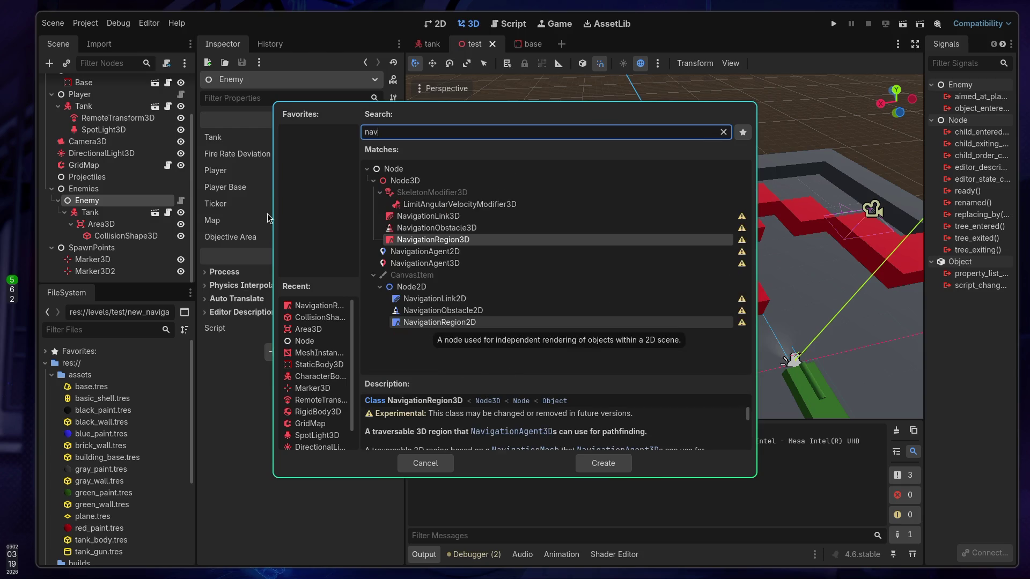
{"action": "left_click", "coordinate": [432, 263]}
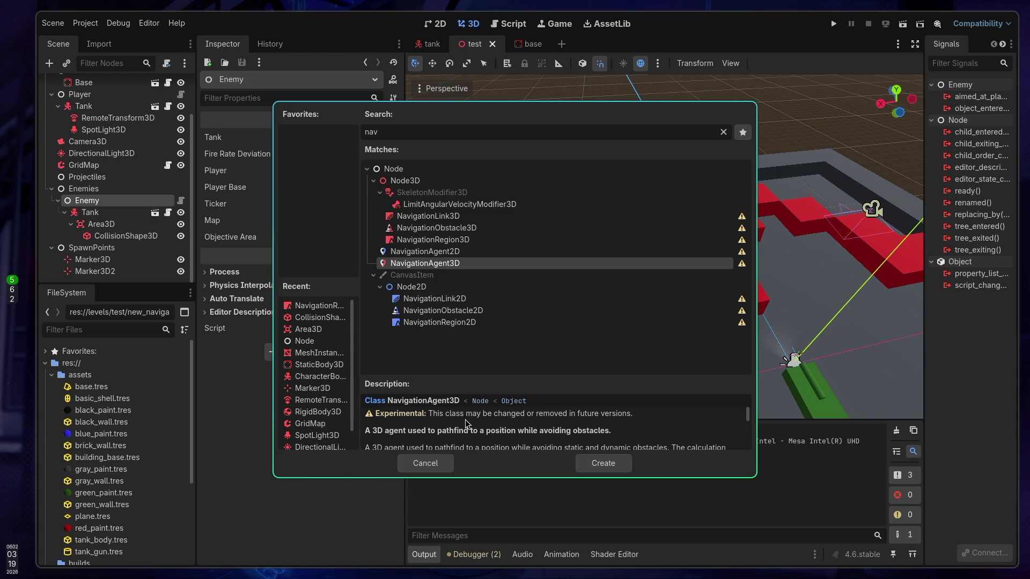
{"action": "scroll", "coordinate": [515, 426], "scroll_direction": "down", "scroll_amount": 2}
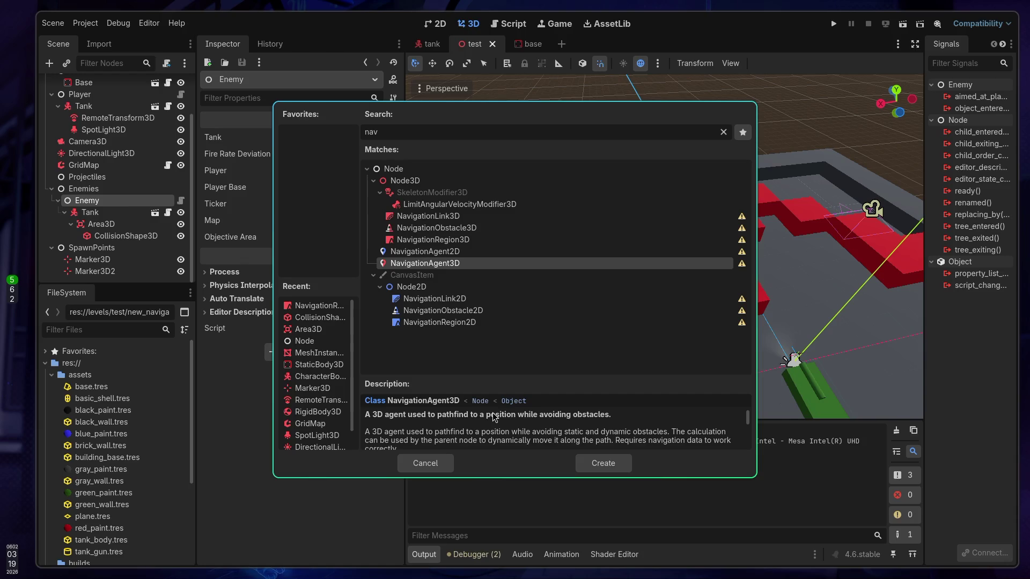
{"action": "scroll", "coordinate": [493, 418], "scroll_direction": "down", "scroll_amount": 1}
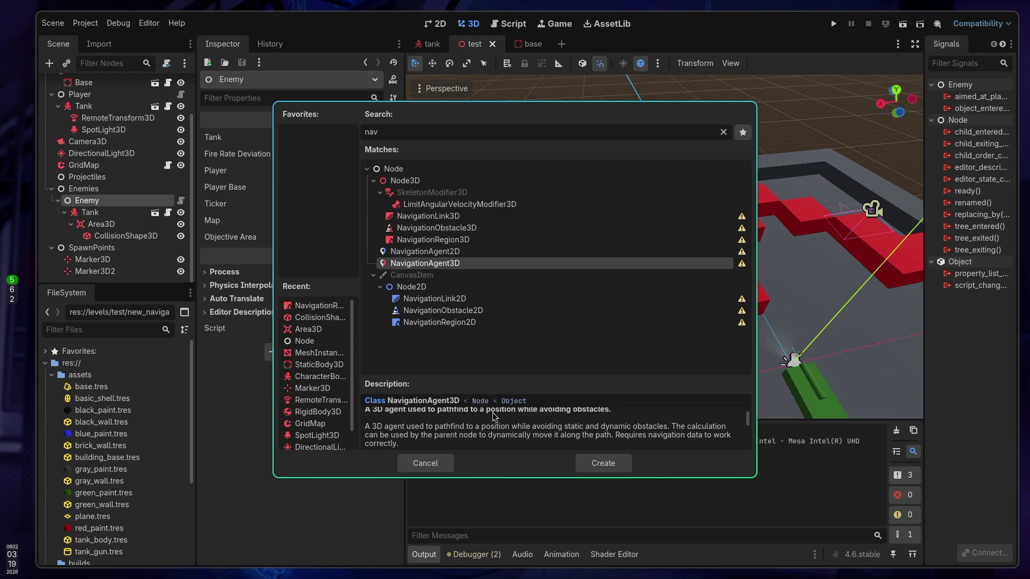
{"action": "left_click", "coordinate": [593, 464]}
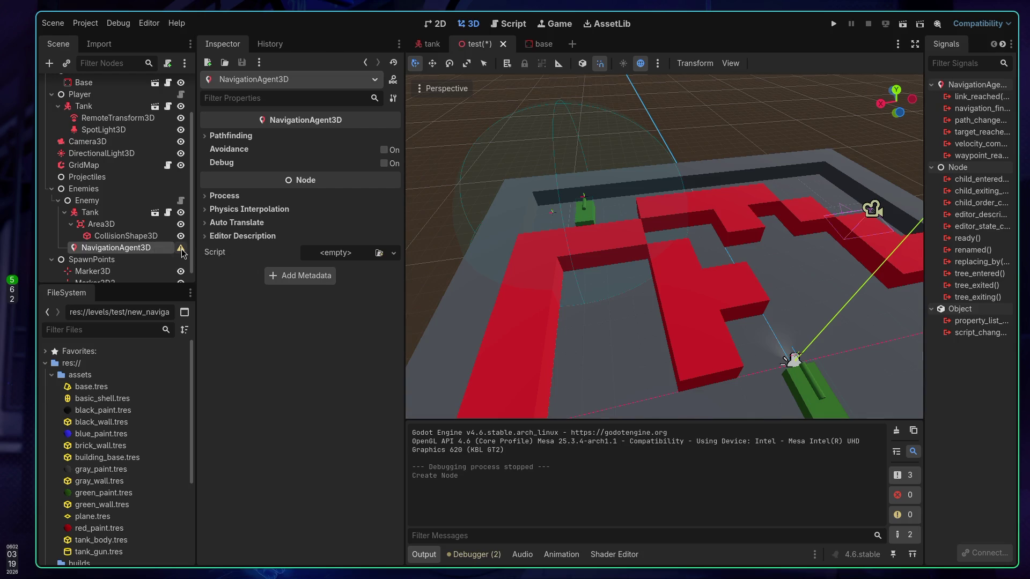
Reparent the NavigationAgent3D under the Enemy's Tank node in the Scene dock
{"action": "mouse_move", "coordinate": [182, 252]}
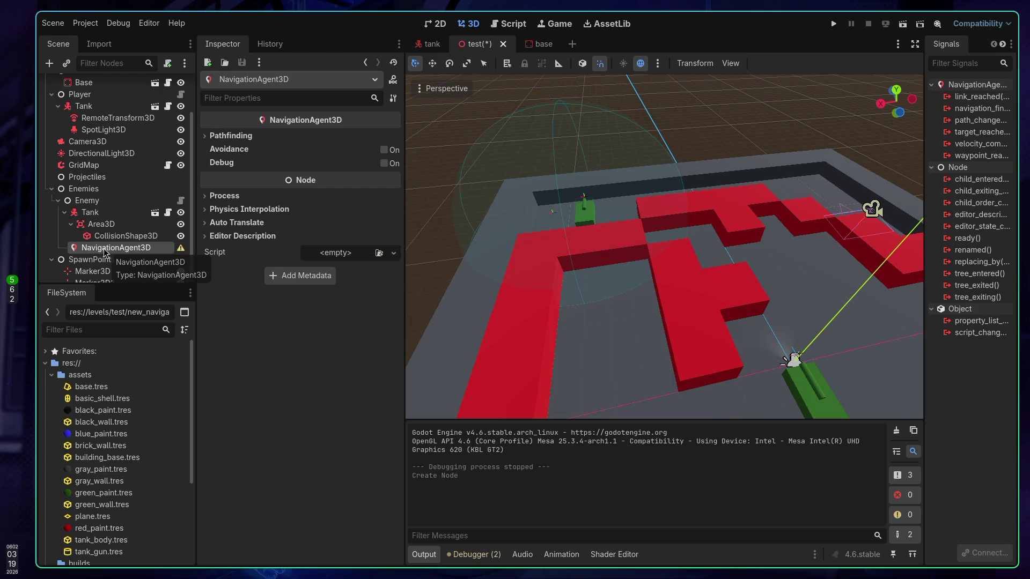
{"action": "left_click_drag", "start_coordinate": [105, 252], "coordinate": [100, 218]}
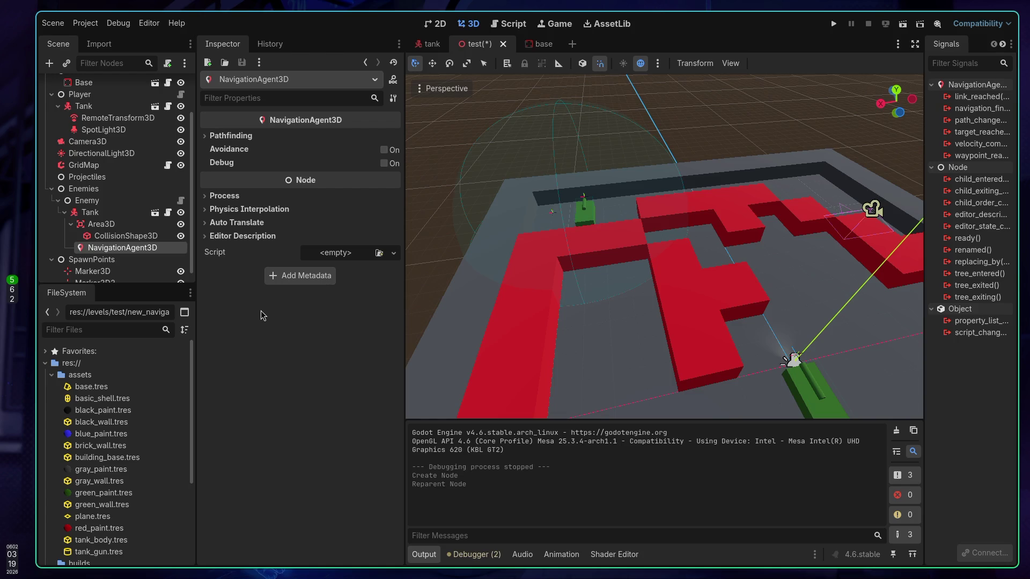
{"action": "scroll", "coordinate": [155, 267], "scroll_direction": "down", "scroll_amount": 1}
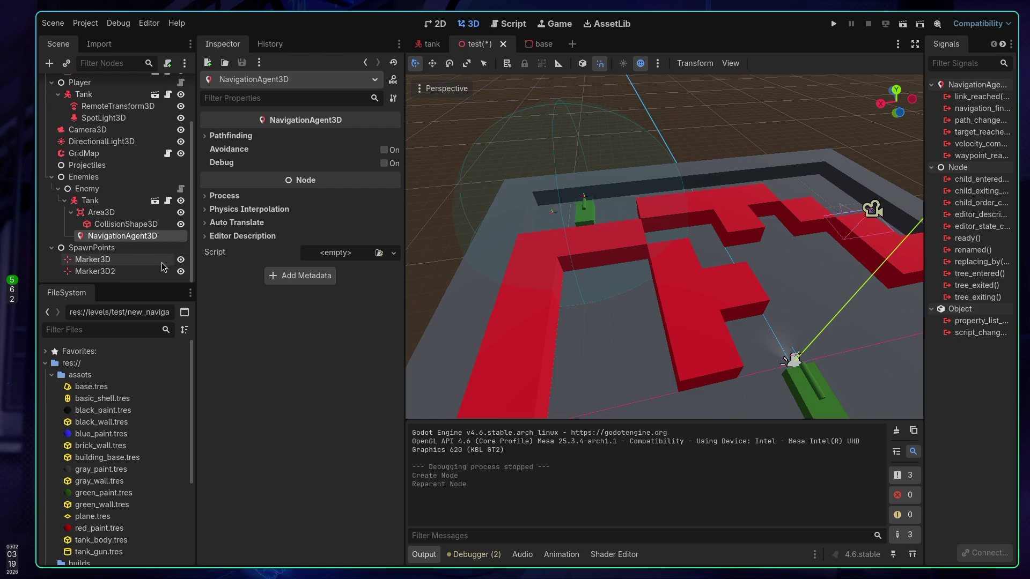
Save the test scene and bring up the Godot CharacterBody docs in the browser
{"action": "key", "text": "ctrl+s"}
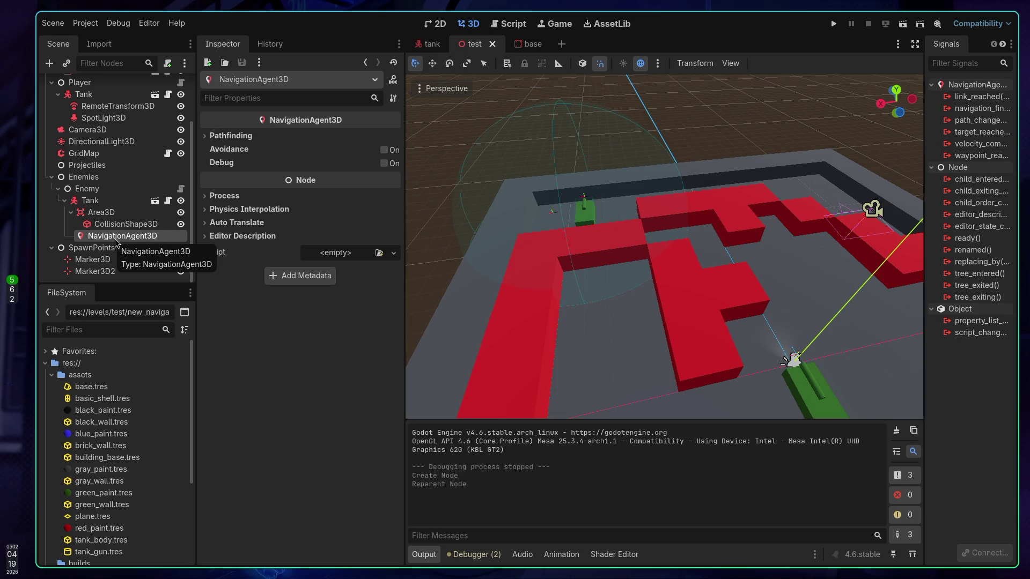
{"action": "key", "text": "super+2"}
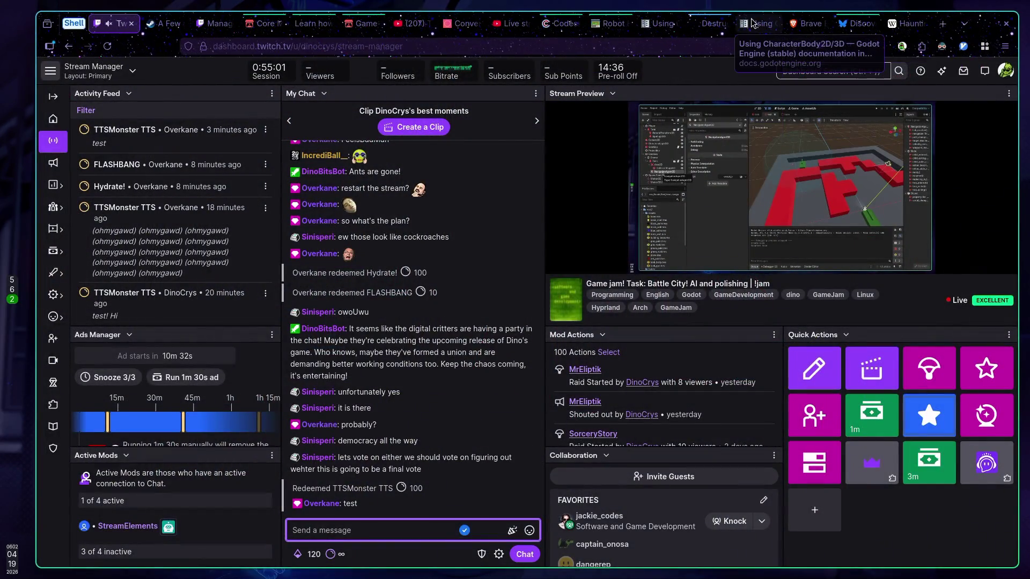
{"action": "left_click", "coordinate": [756, 23]}
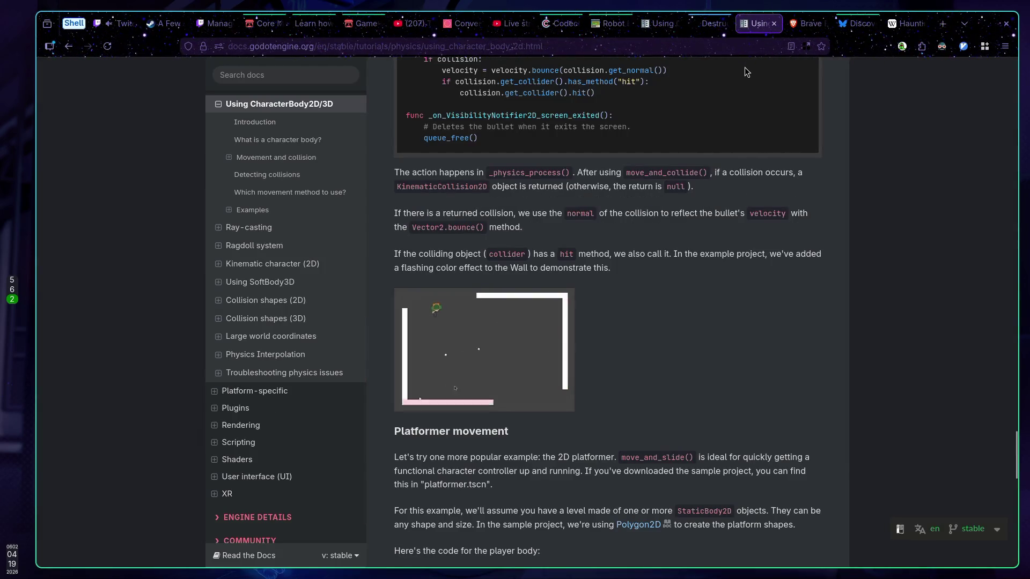
Read through the CharacterBody2D/3D platformer movement example, then close the docs tab
{"action": "scroll", "coordinate": [738, 66], "scroll_direction": "down", "scroll_amount": 5}
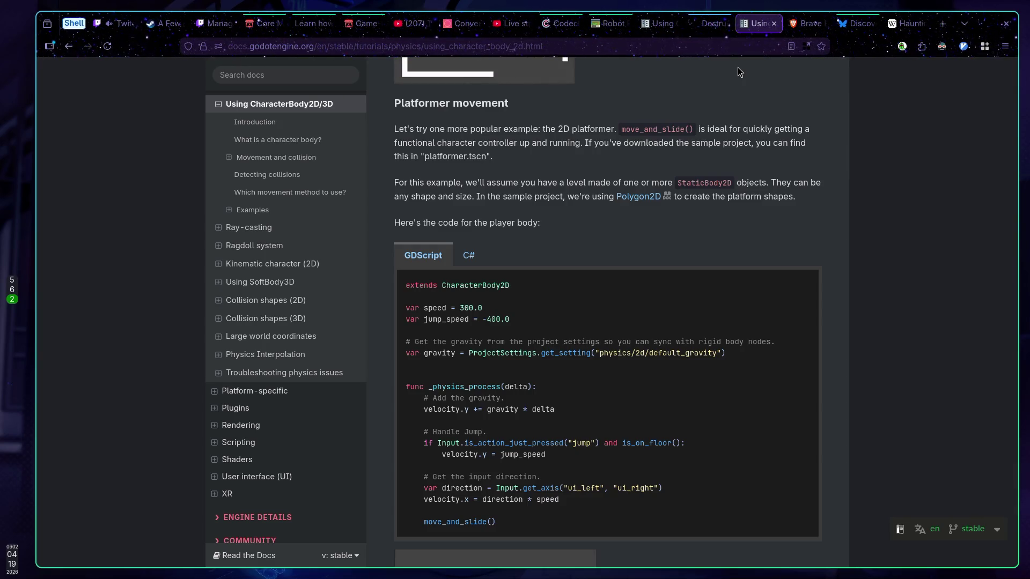
{"action": "scroll", "coordinate": [737, 70], "scroll_direction": "up", "scroll_amount": 5}
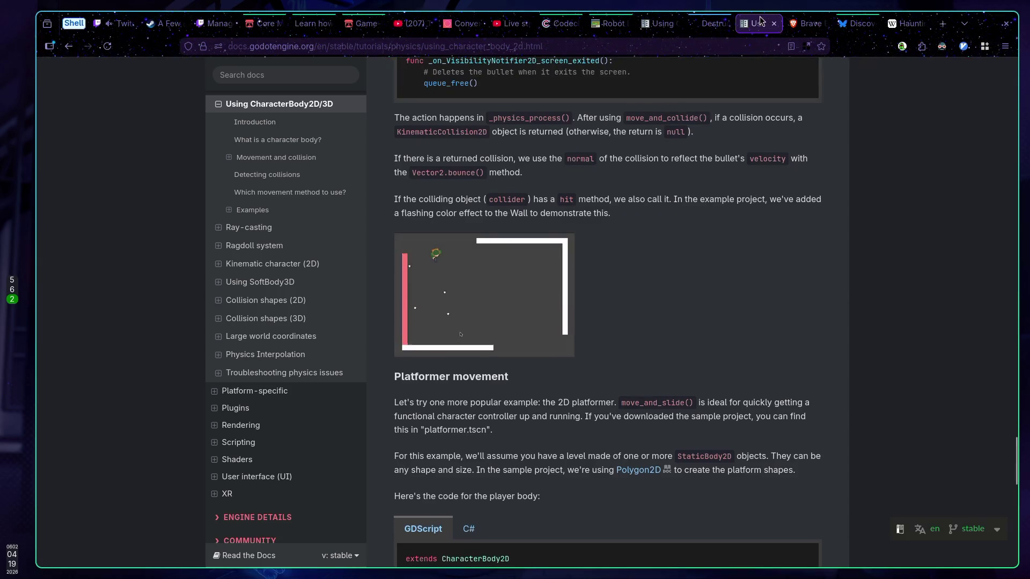
{"action": "scroll", "coordinate": [736, 90], "scroll_direction": "down", "scroll_amount": 4}
{"action": "scroll", "coordinate": [736, 94], "scroll_direction": "down", "scroll_amount": 5}
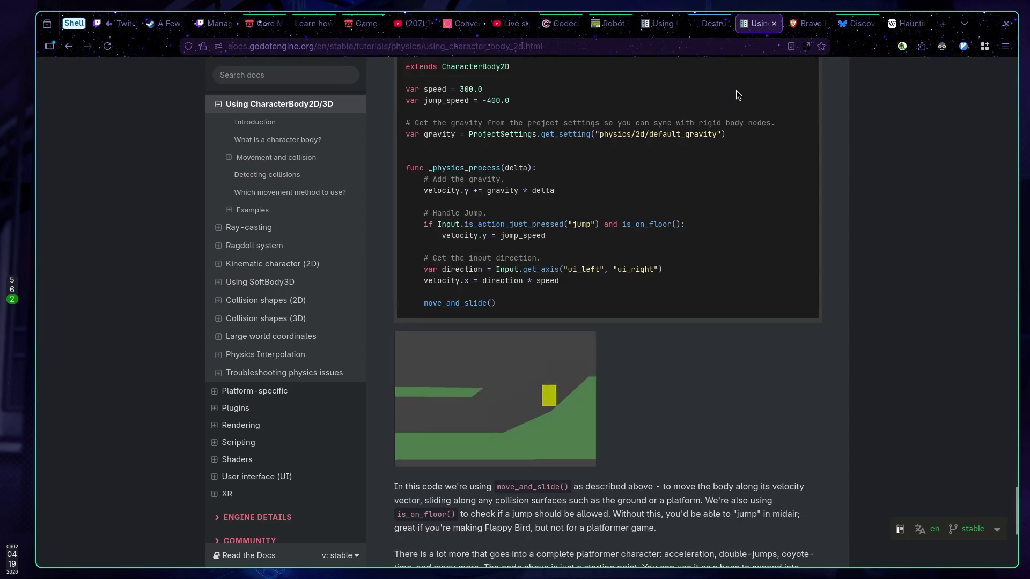
{"action": "scroll", "coordinate": [736, 94], "scroll_direction": "up", "scroll_amount": 5}
{"action": "middle_click", "coordinate": [749, 24]}
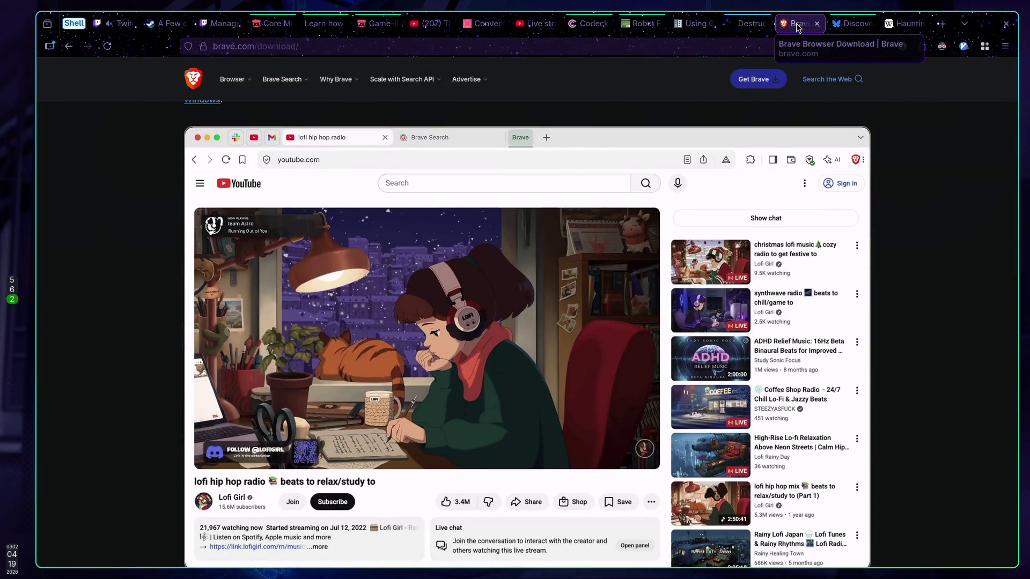
Close the Brave download page and glance at the ChatGPT conversation
{"action": "scroll", "coordinate": [709, 121], "scroll_direction": "up", "scroll_amount": 5}
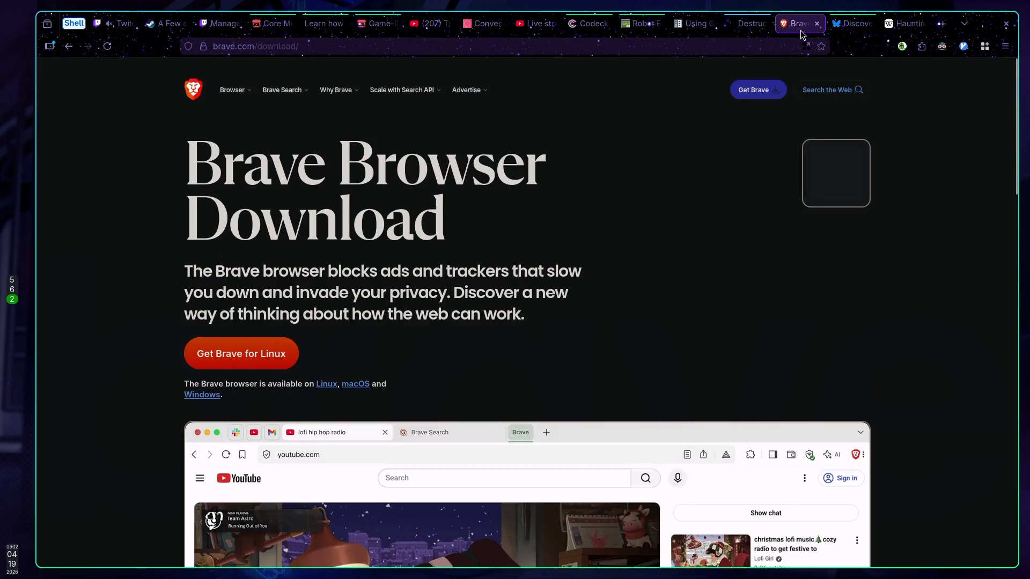
{"action": "middle_click", "coordinate": [800, 29]}
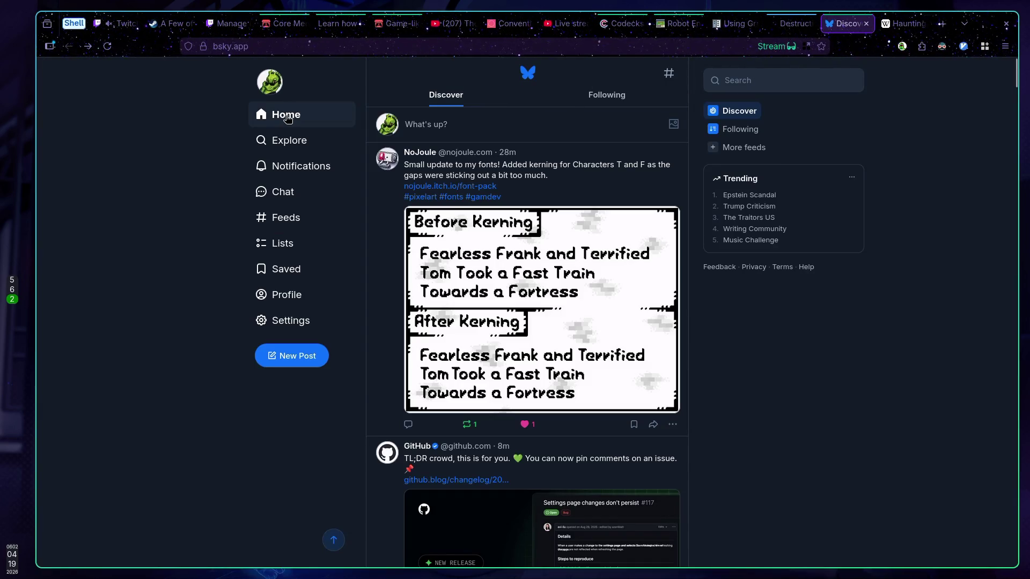
{"action": "left_click", "coordinate": [785, 25]}
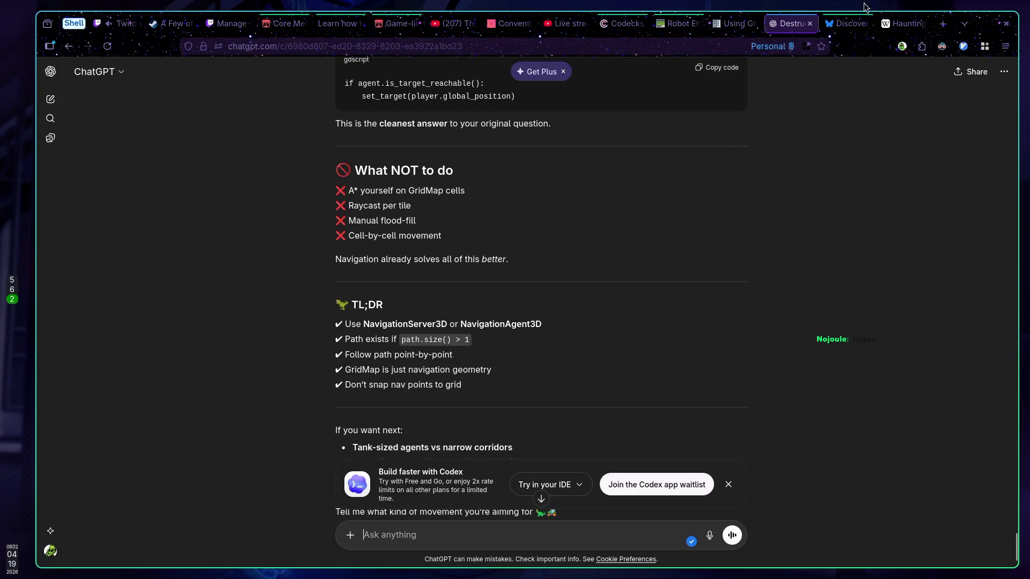
Scroll down the Bluesky Discover feed, then jump back to its top
{"action": "key", "text": "ctrl+Tab"}
{"action": "scroll", "coordinate": [556, 214], "scroll_direction": "down", "scroll_amount": 12}
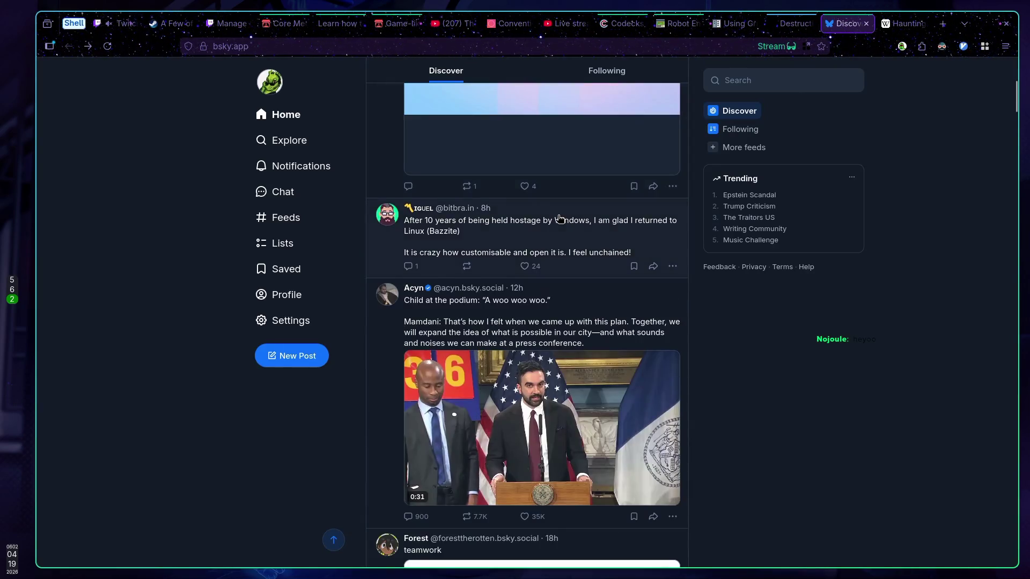
{"action": "scroll", "coordinate": [555, 214], "scroll_direction": "down", "scroll_amount": 20}
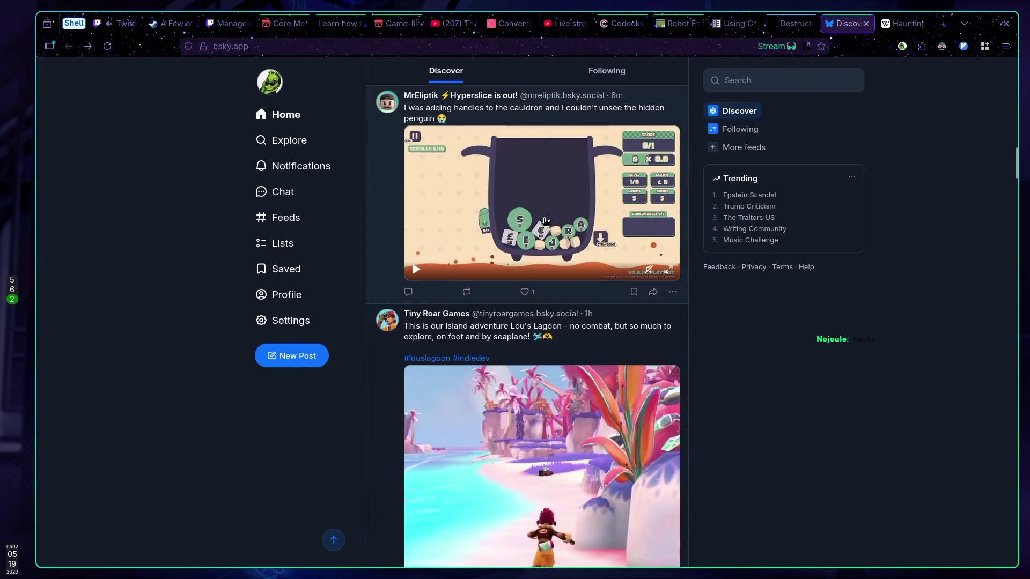
{"action": "scroll", "coordinate": [539, 221], "scroll_direction": "down", "scroll_amount": 15}
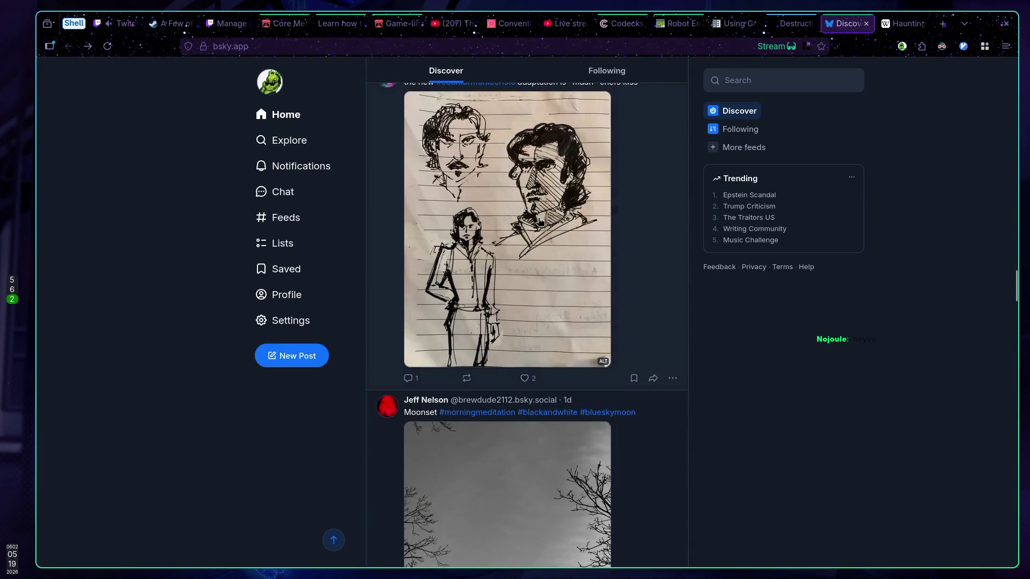
{"action": "scroll", "coordinate": [539, 221], "scroll_direction": "down", "scroll_amount": 20}
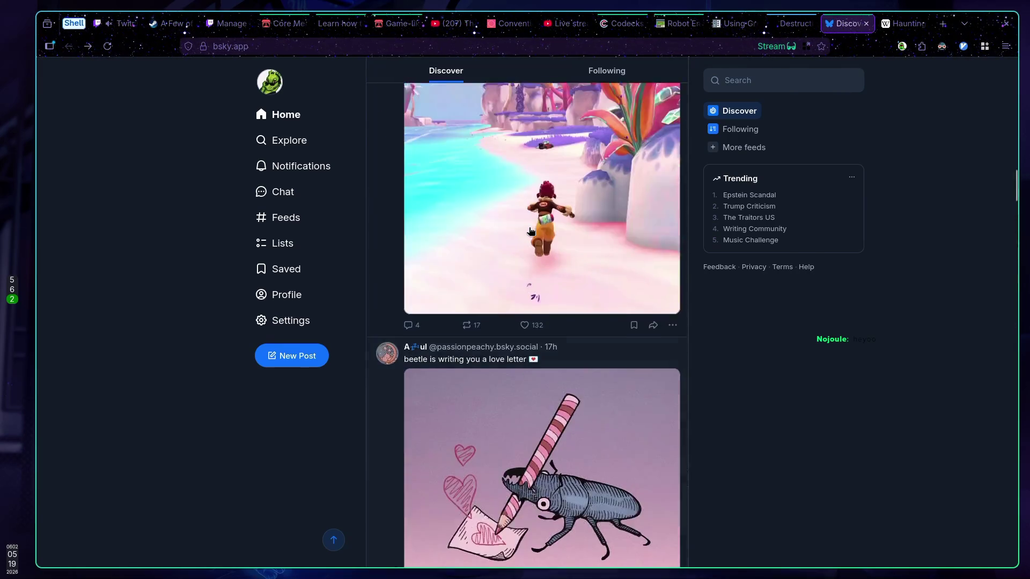
{"action": "key", "text": "Home"}
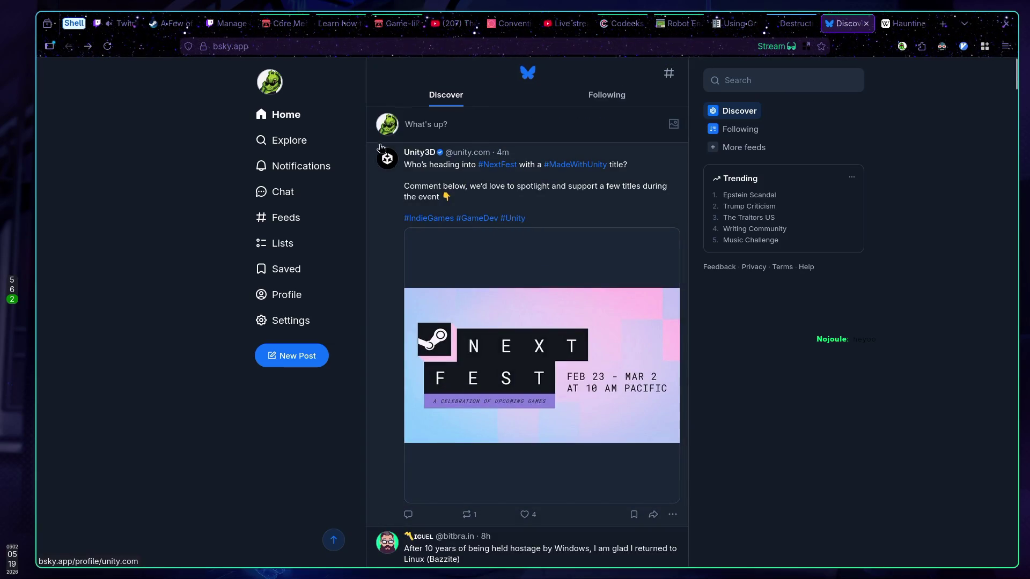
Flip between Twitch and Bluesky, browse the feed again, then go to empty workspace 1
{"action": "left_click", "coordinate": [118, 24]}
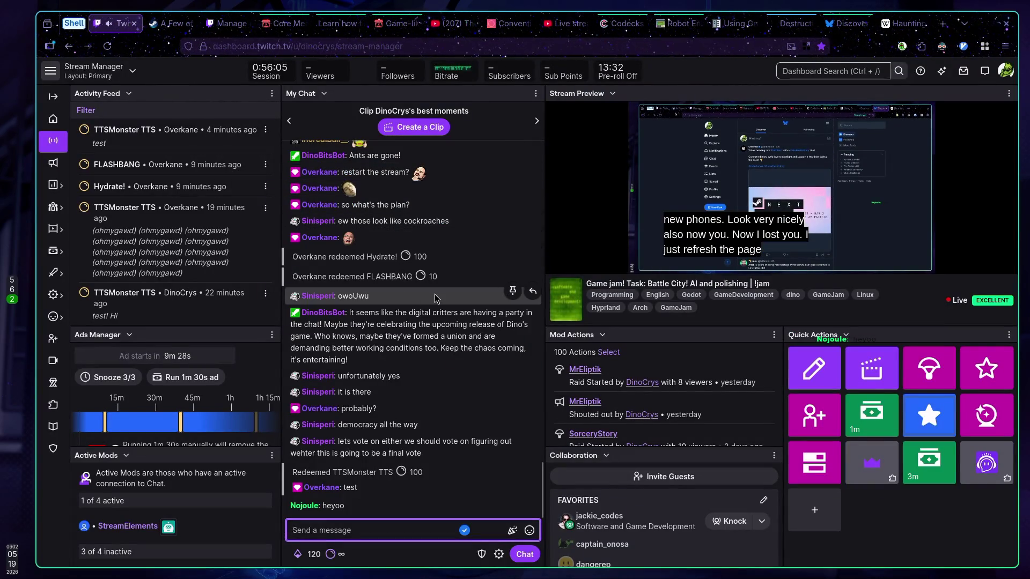
{"action": "left_click", "coordinate": [845, 24]}
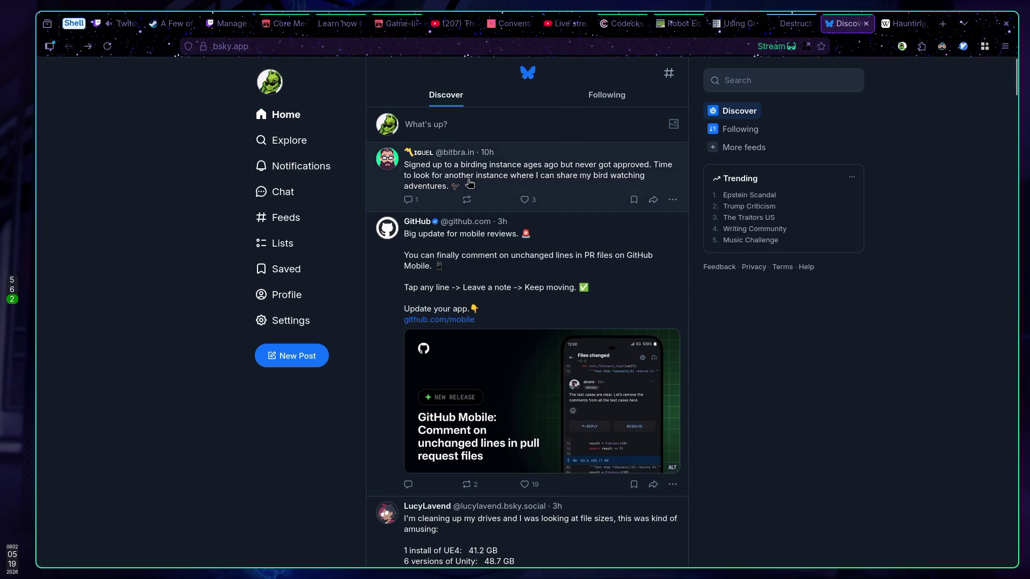
{"action": "scroll", "coordinate": [469, 185], "scroll_direction": "down", "scroll_amount": 5}
{"action": "scroll", "coordinate": [384, 177], "scroll_direction": "down", "scroll_amount": 4}
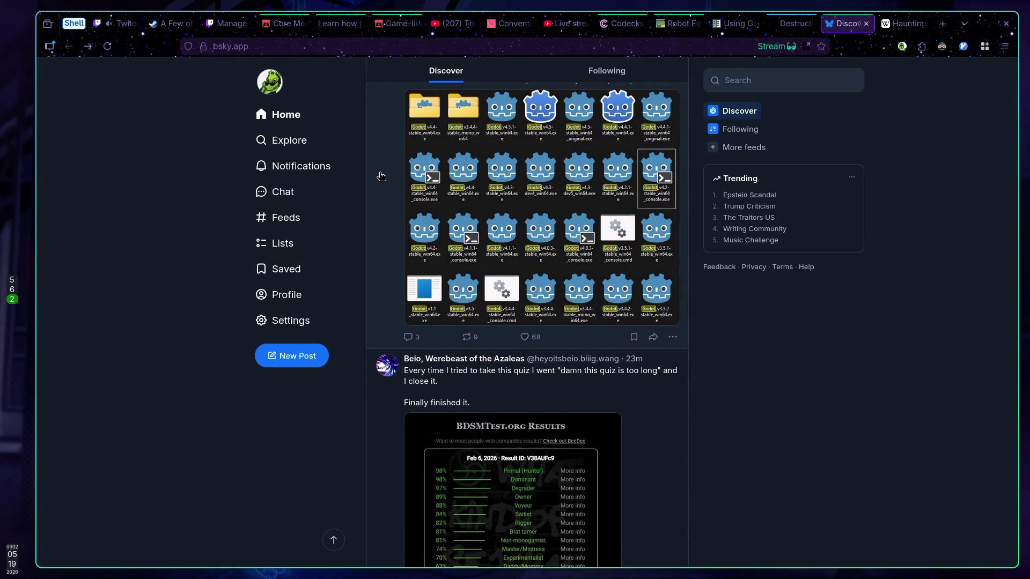
{"action": "scroll", "coordinate": [381, 176], "scroll_direction": "up", "scroll_amount": 2}
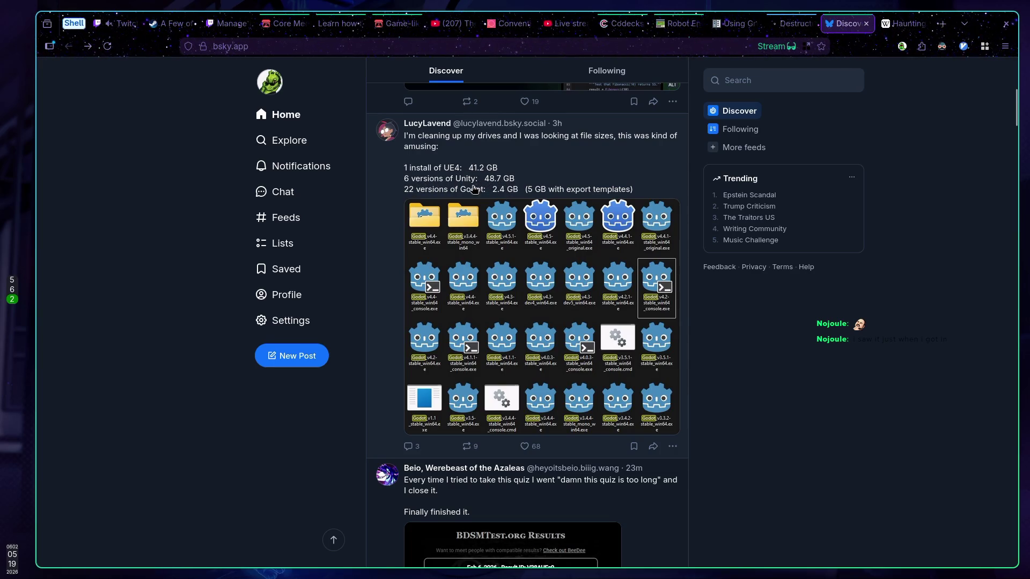
{"action": "scroll", "coordinate": [467, 198], "scroll_direction": "up", "scroll_amount": 7}
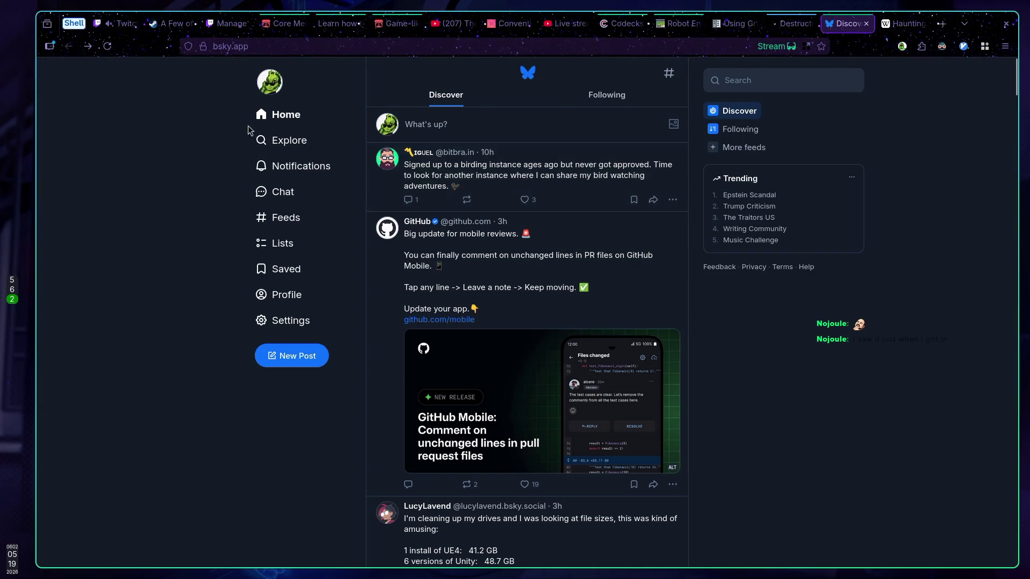
{"action": "left_click", "coordinate": [128, 24]}
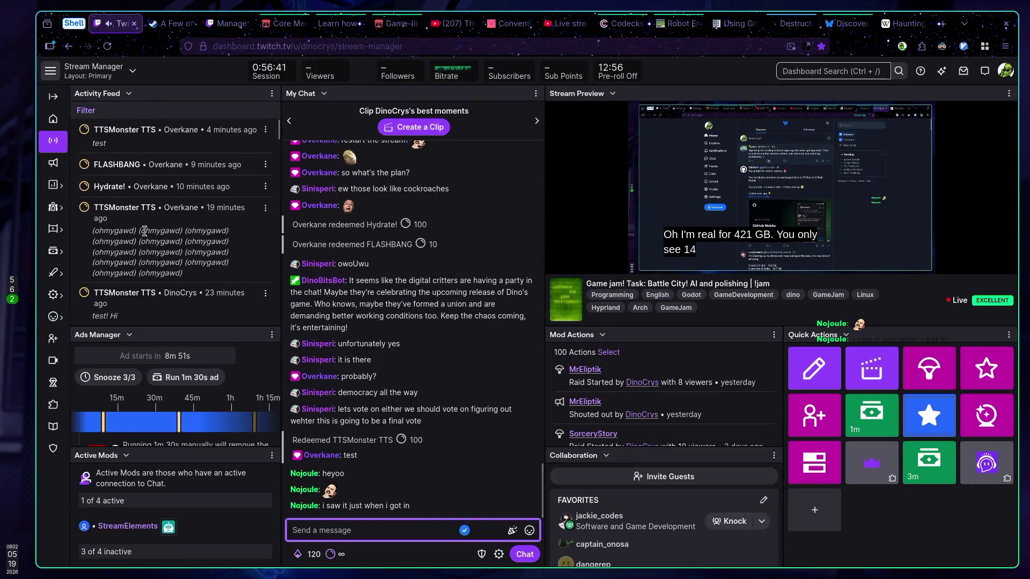
{"action": "key", "text": "super+1"}
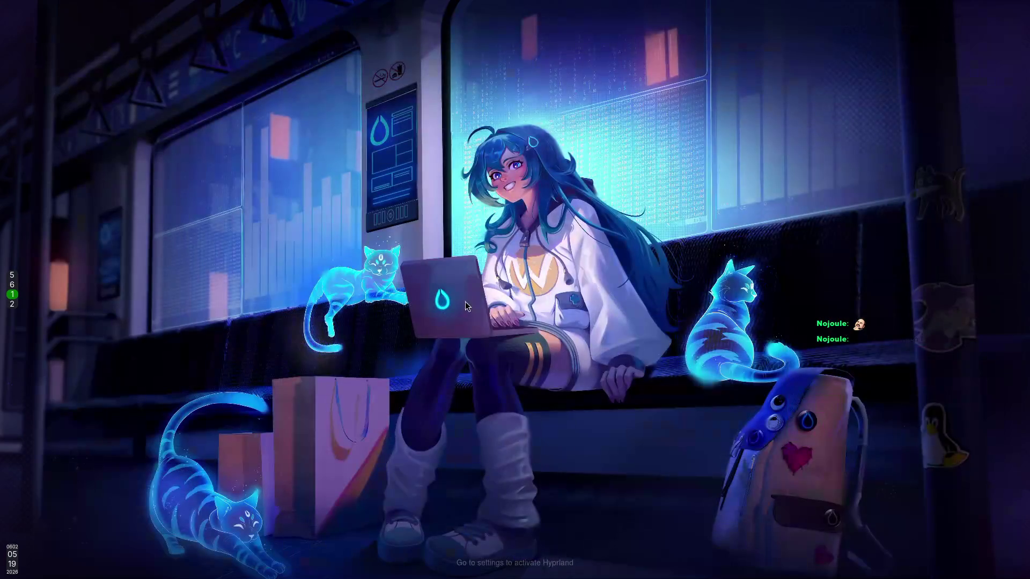
Re-frame the maze level with an orbit in Godot, then return to the browser workspace
{"action": "key", "text": "super+5"}
{"action": "left_click_drag", "start_coordinate": [621, 278], "coordinate": [542, 264]}
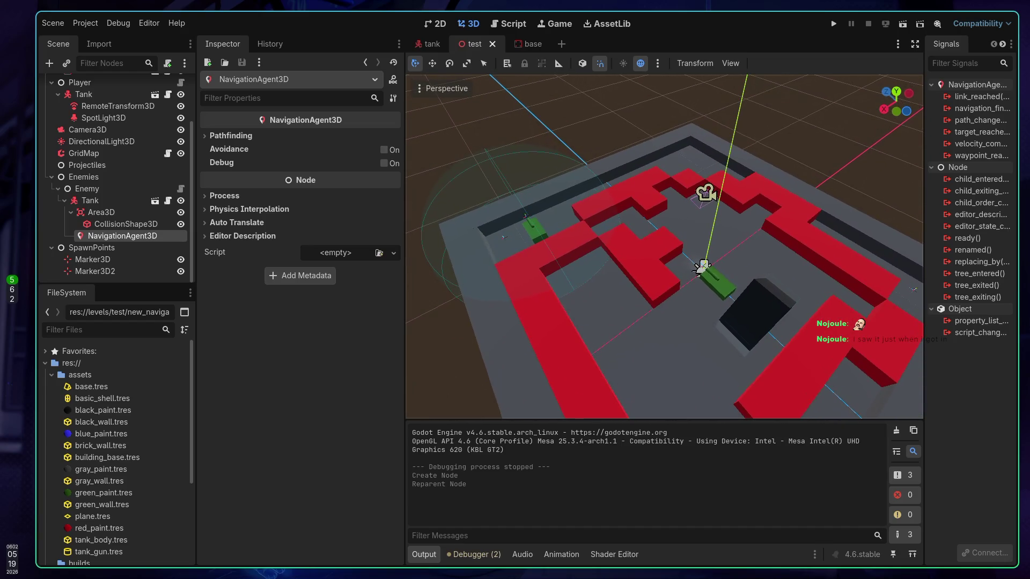
{"action": "key", "text": "super+2"}
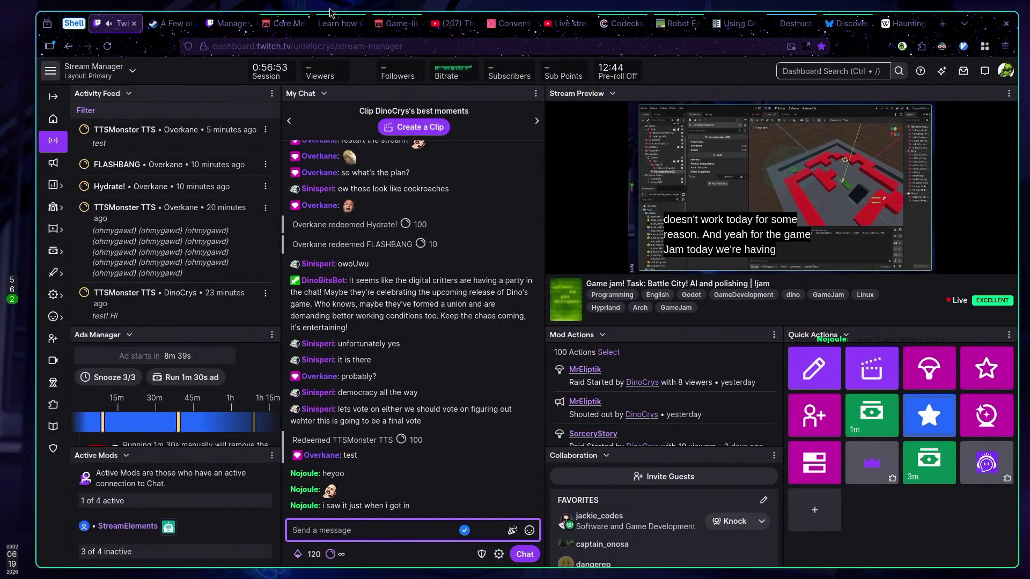
Pass through the YouTube Studio, Wikipedia and Bluesky tabs to reach the ChatGPT navigation conversation
{"action": "left_click", "coordinate": [569, 23]}
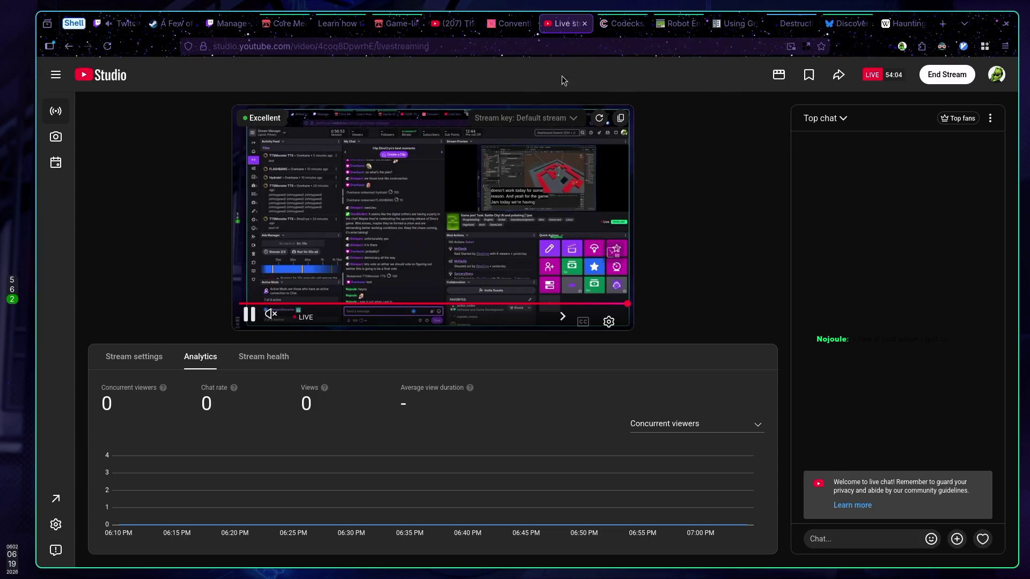
{"action": "left_click", "coordinate": [906, 23]}
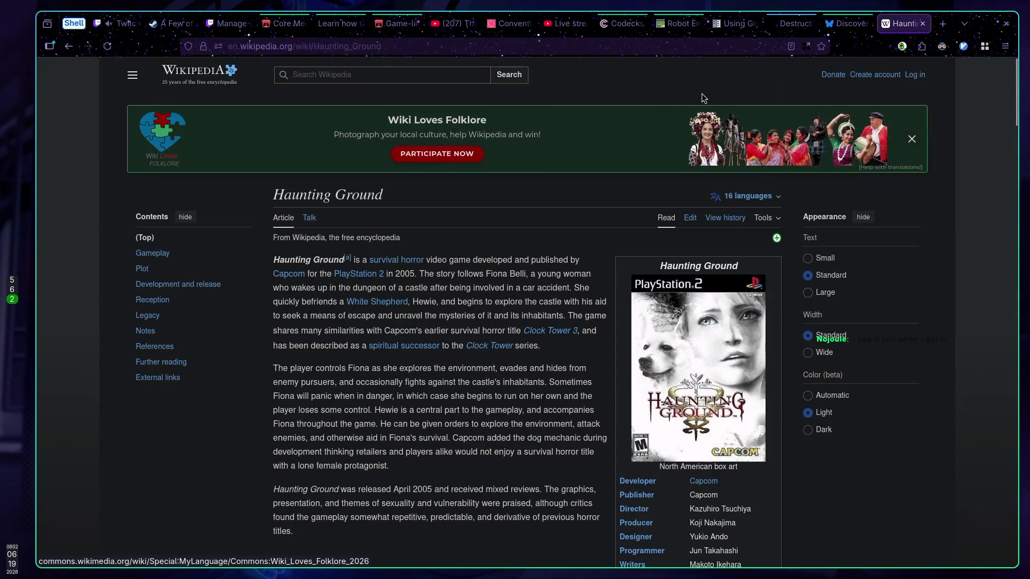
{"action": "left_click", "coordinate": [831, 23]}
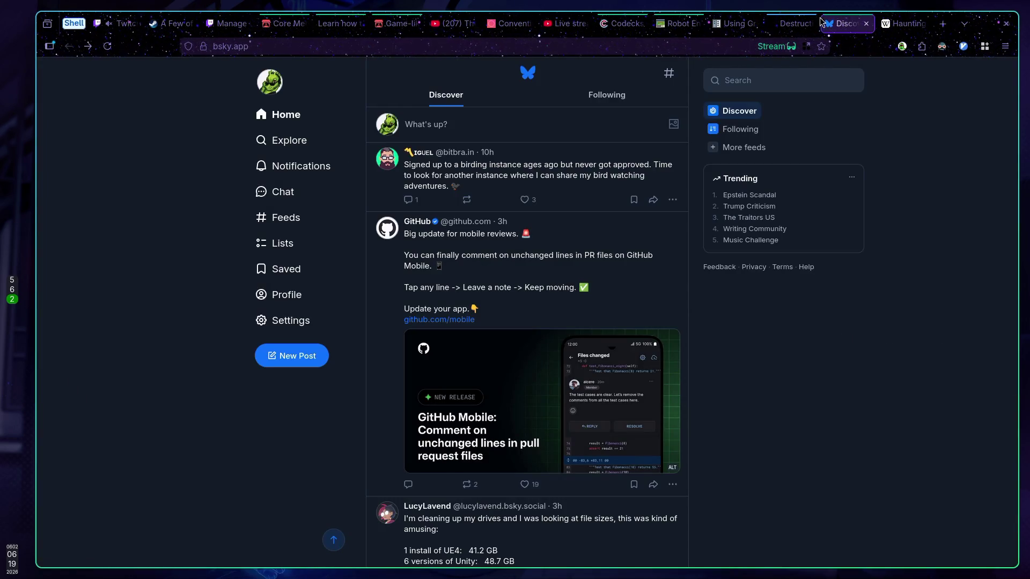
{"action": "left_click", "coordinate": [792, 24]}
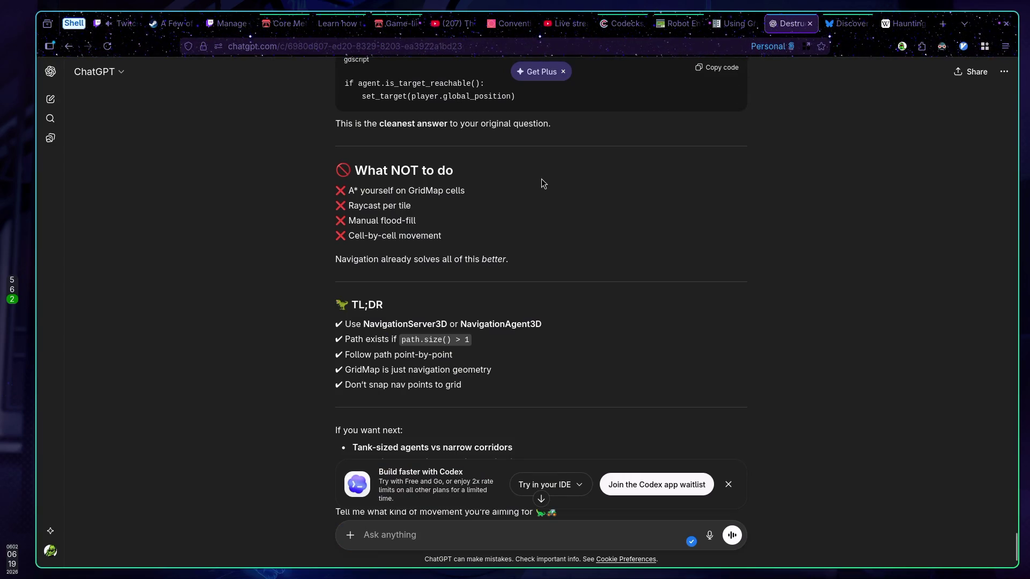
Scroll back to ChatGPT's NavigationAgent3D advice, then switch to the Astroneer documentary tab
{"action": "scroll", "coordinate": [518, 182], "scroll_direction": "down", "scroll_amount": 2}
{"action": "scroll", "coordinate": [513, 179], "scroll_direction": "up", "scroll_amount": 9}
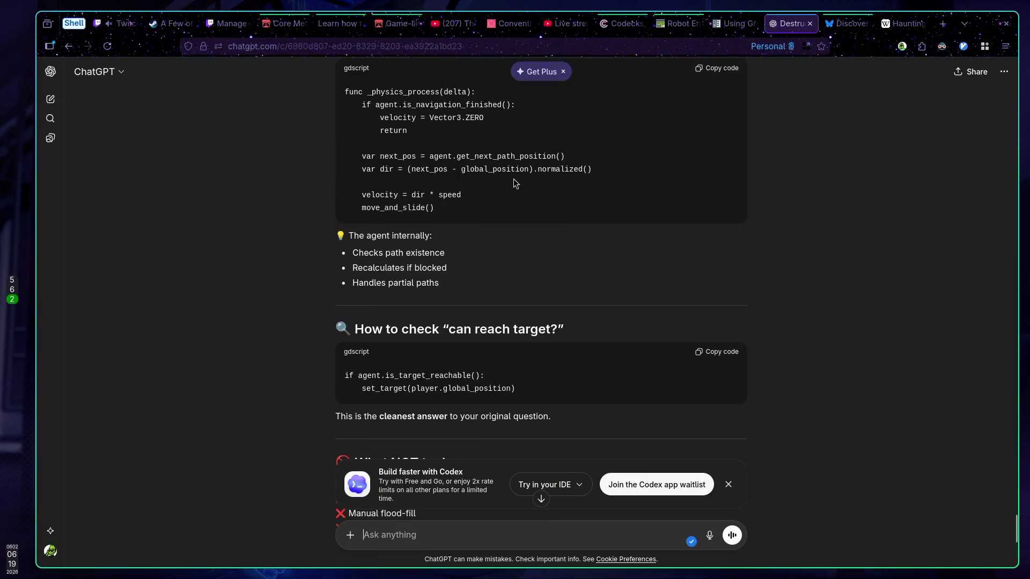
{"action": "scroll", "coordinate": [507, 177], "scroll_direction": "up", "scroll_amount": 3}
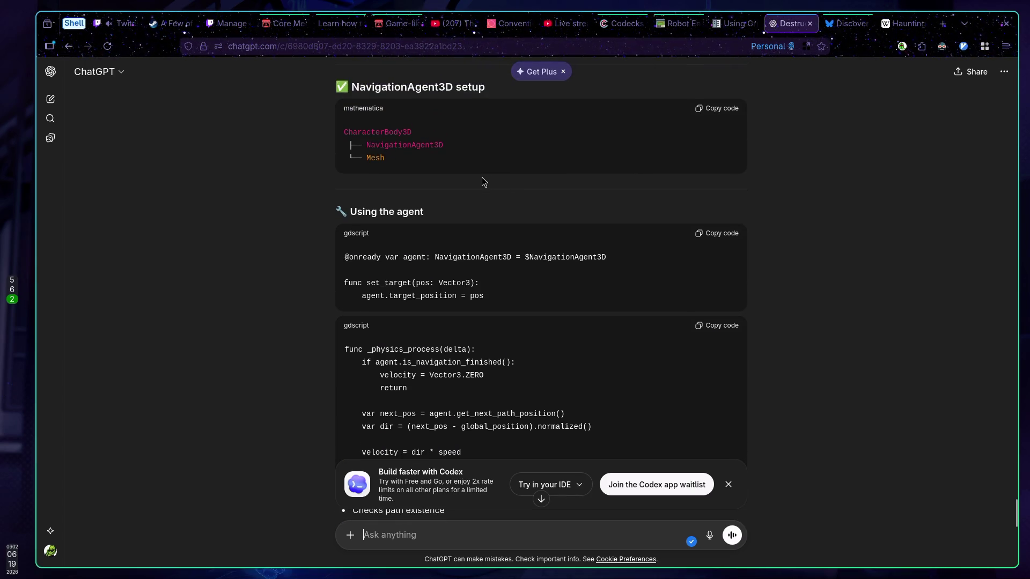
{"action": "scroll", "coordinate": [482, 181], "scroll_direction": "up", "scroll_amount": 1}
{"action": "scroll", "coordinate": [481, 181], "scroll_direction": "up", "scroll_amount": 8}
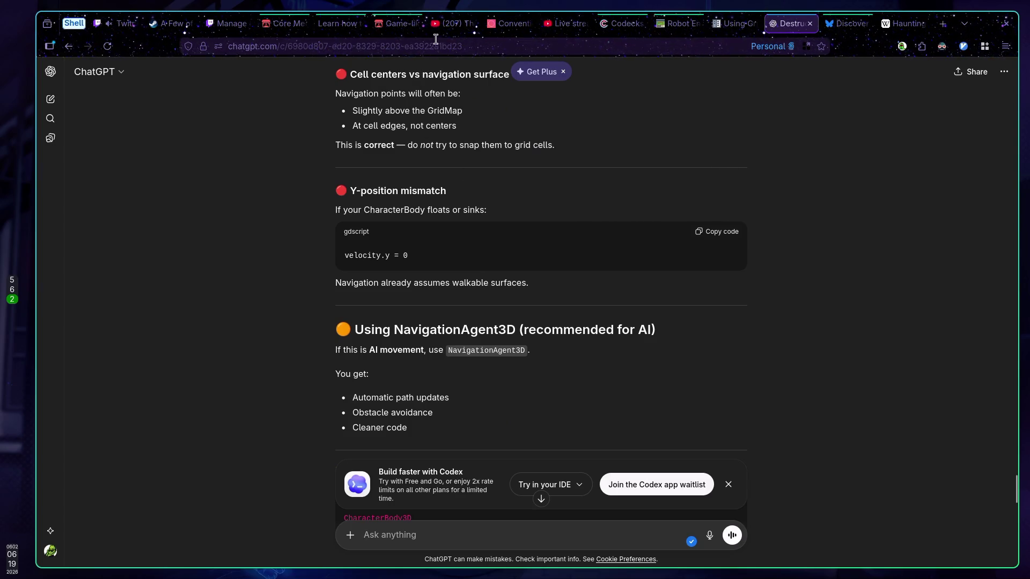
{"action": "left_click", "coordinate": [441, 24]}
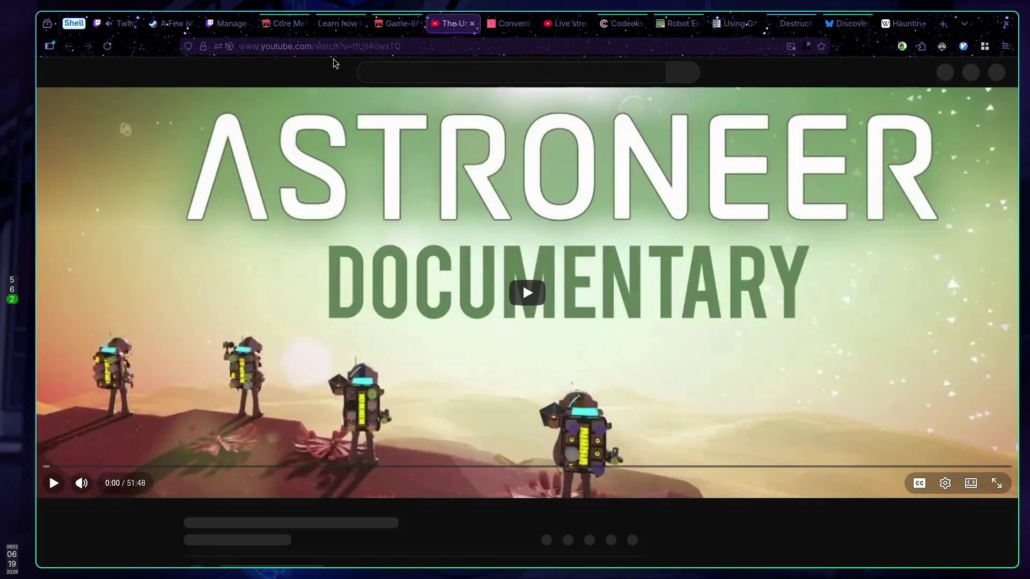
Open a new tab and go to youtube.com from the address bar
{"action": "left_click", "coordinate": [945, 26]}
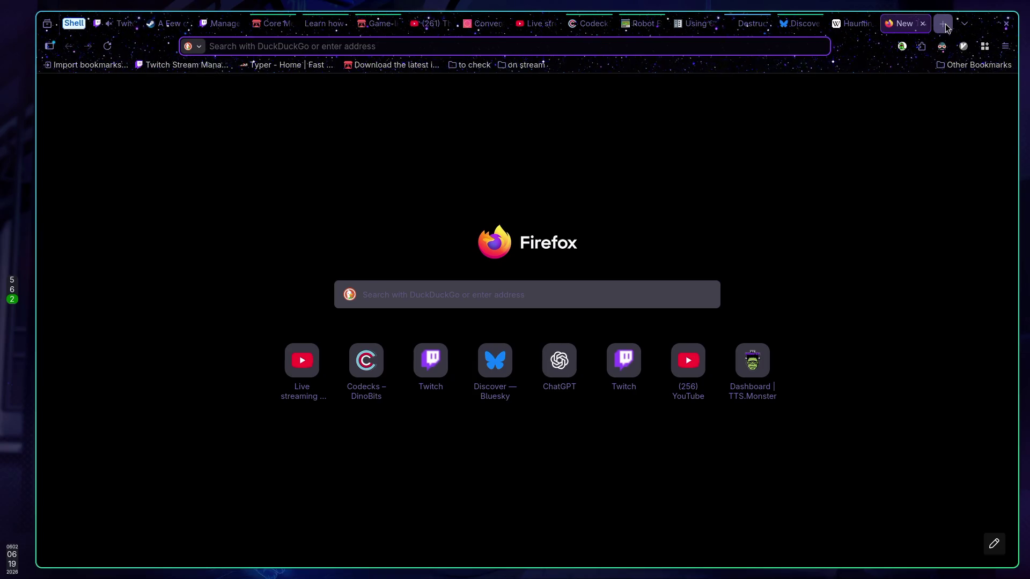
{"action": "type", "text": "a"}
{"action": "key", "text": "BackSpace"}
{"action": "type", "text": "c"}
{"action": "key", "text": "BackSpace"}
{"action": "type", "text": "youtube.com/"}
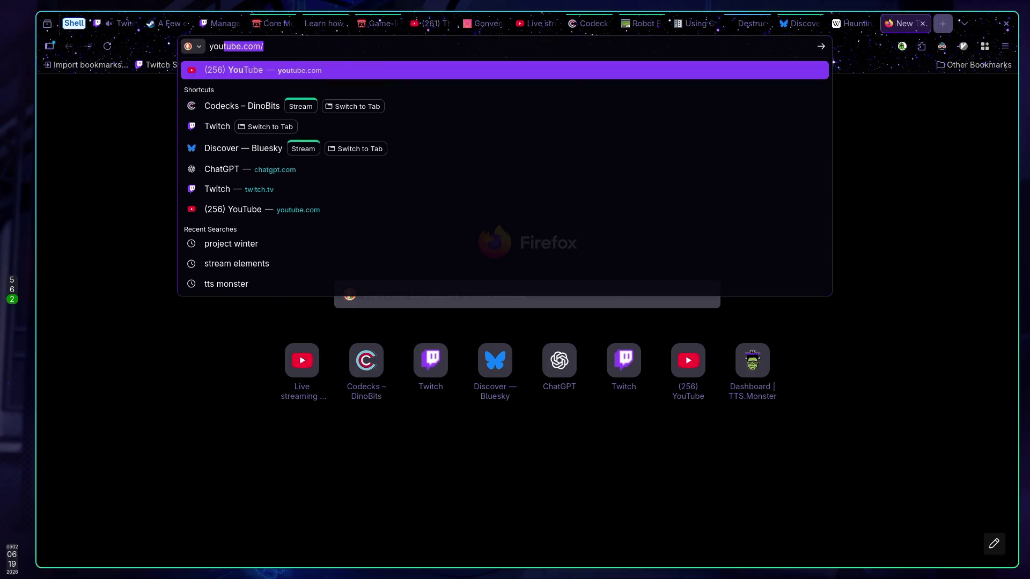
{"action": "key", "text": "Return"}
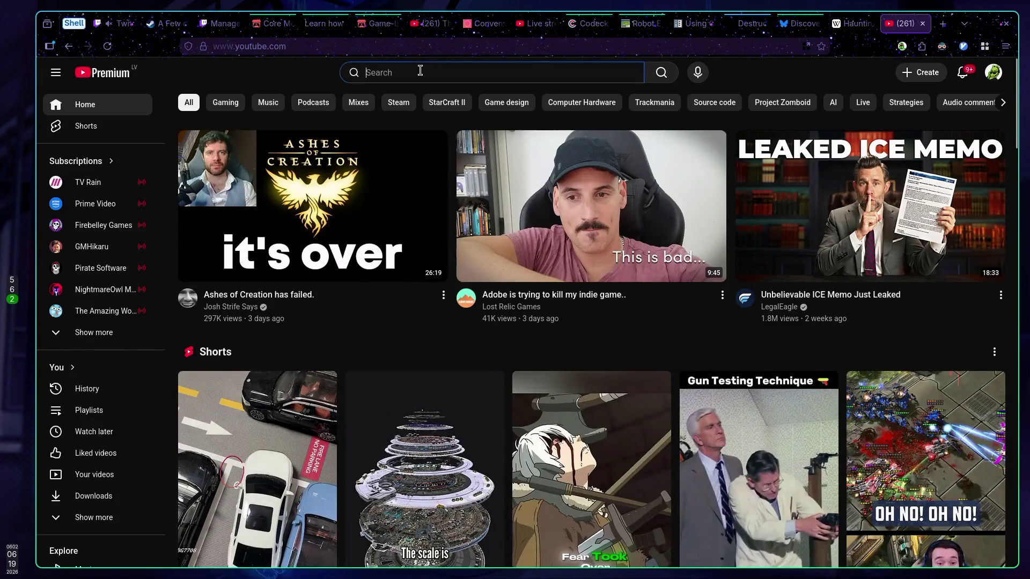
Search 'godot gridmap 3d navigation' and open the Canopy Games Gridmaps and Navigation Nodes video
{"action": "left_click", "coordinate": [420, 70]}
{"action": "type", "text": "godot"}
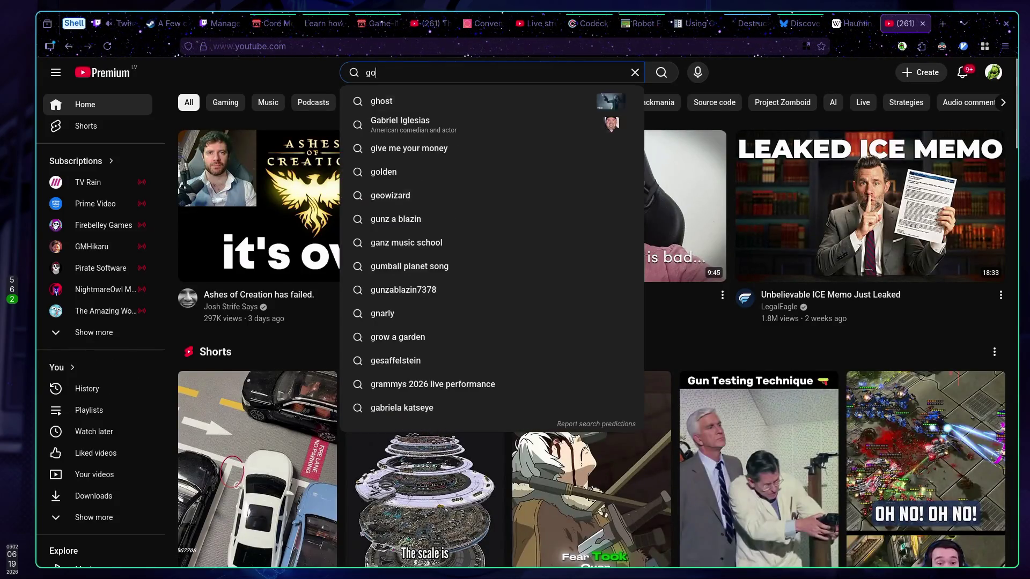
{"action": "type", "text": " grid"}
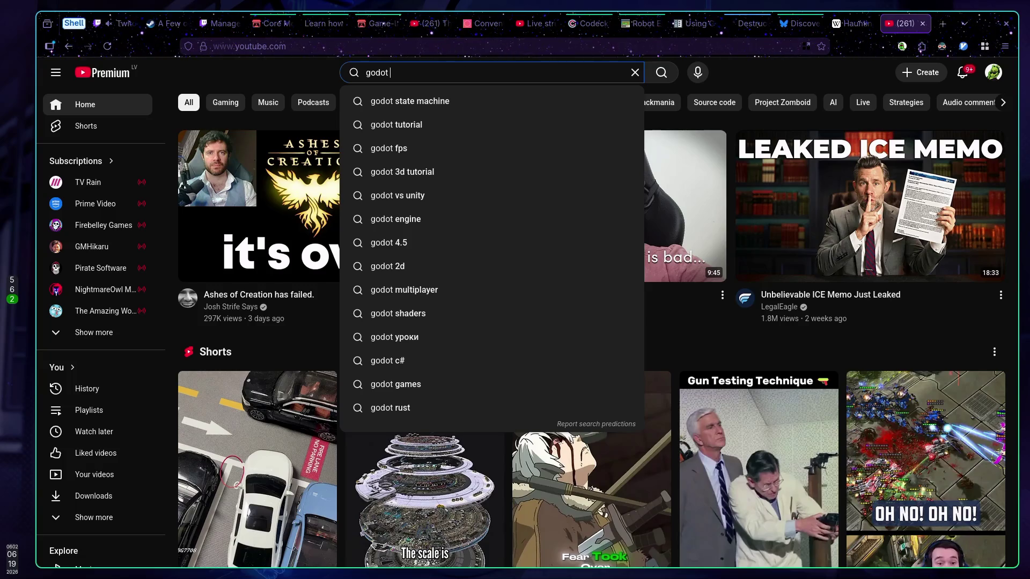
{"action": "type", "text": "map"}
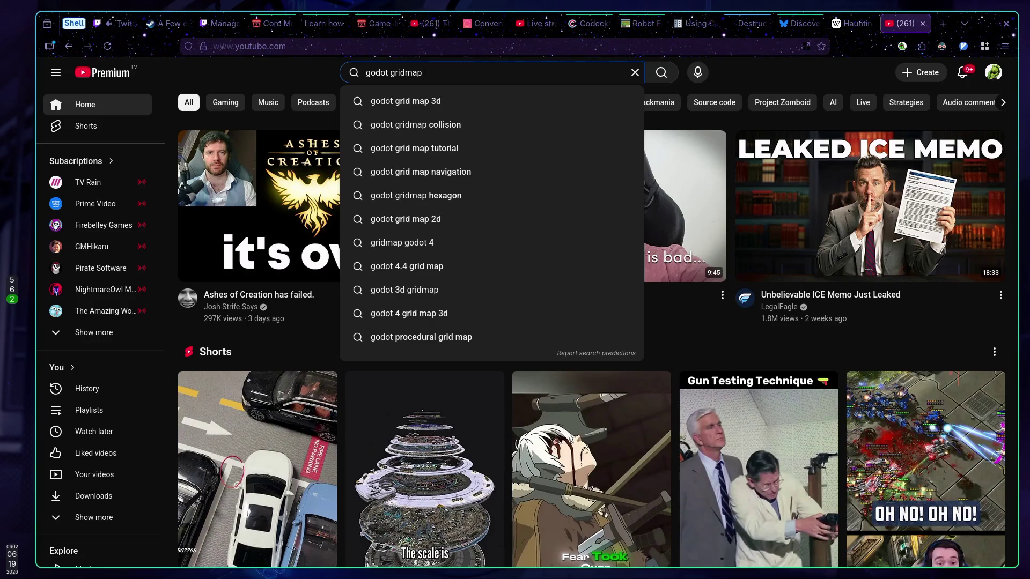
{"action": "scroll", "coordinate": [574, 437], "scroll_direction": "down", "scroll_amount": 1}
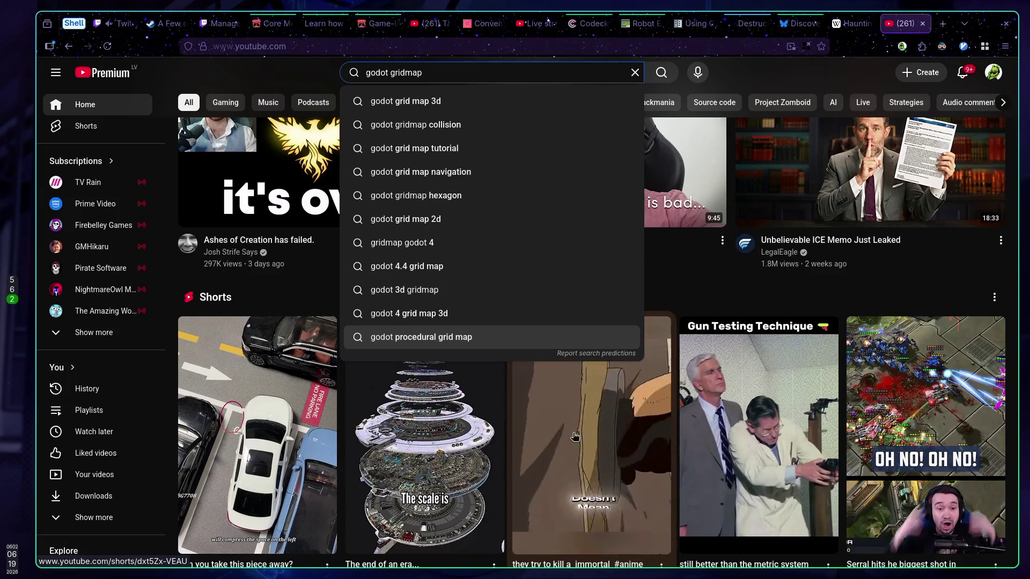
{"action": "scroll", "coordinate": [573, 436], "scroll_direction": "up", "scroll_amount": 1}
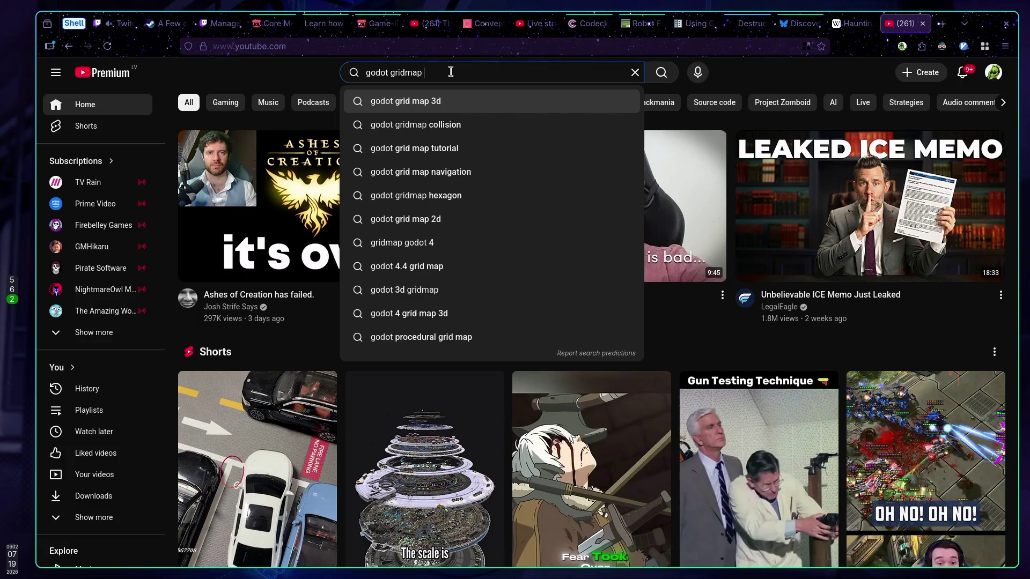
{"action": "type", "text": "3d "}
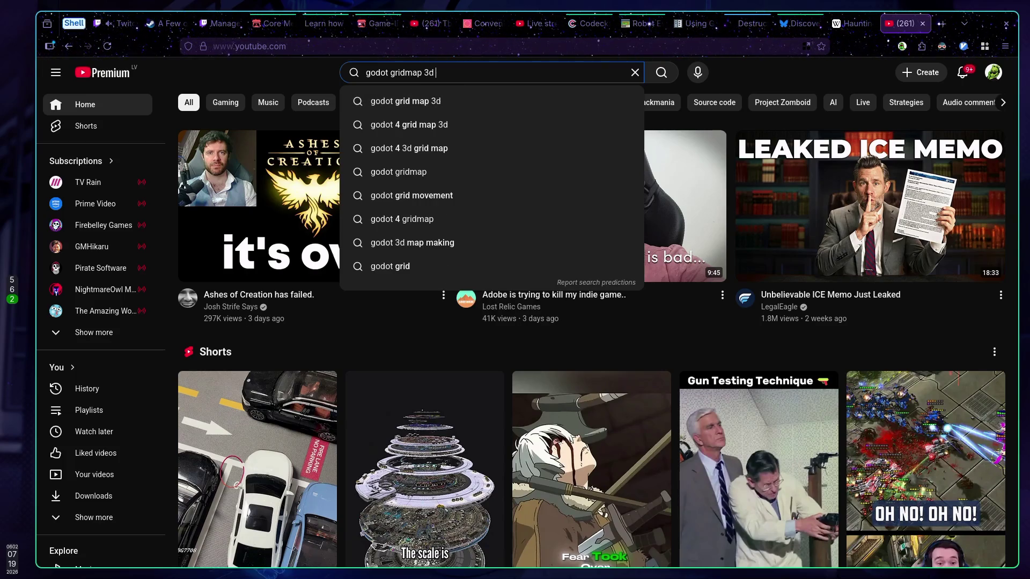
{"action": "type", "text": "n"}
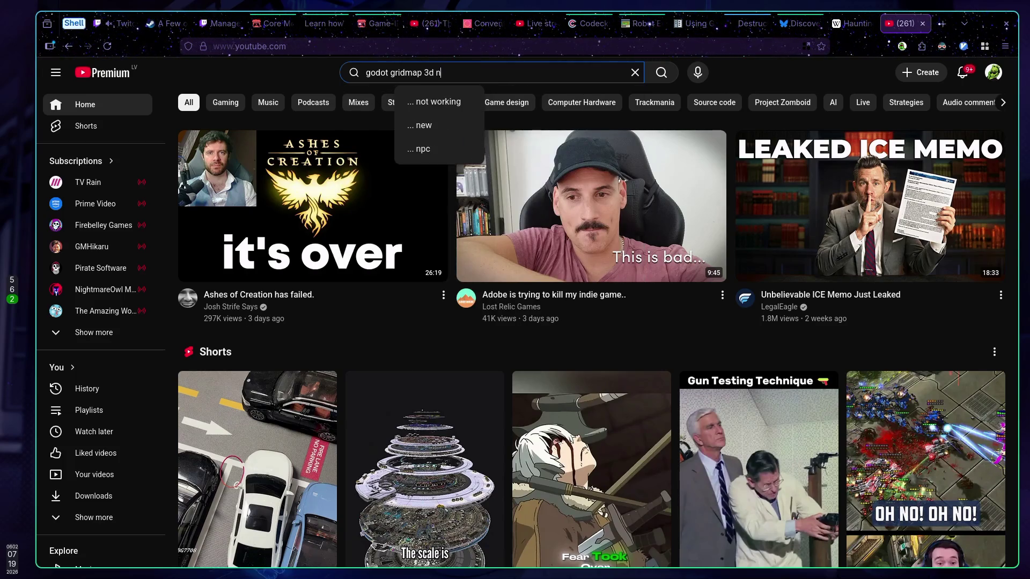
{"action": "type", "text": "avigation"}
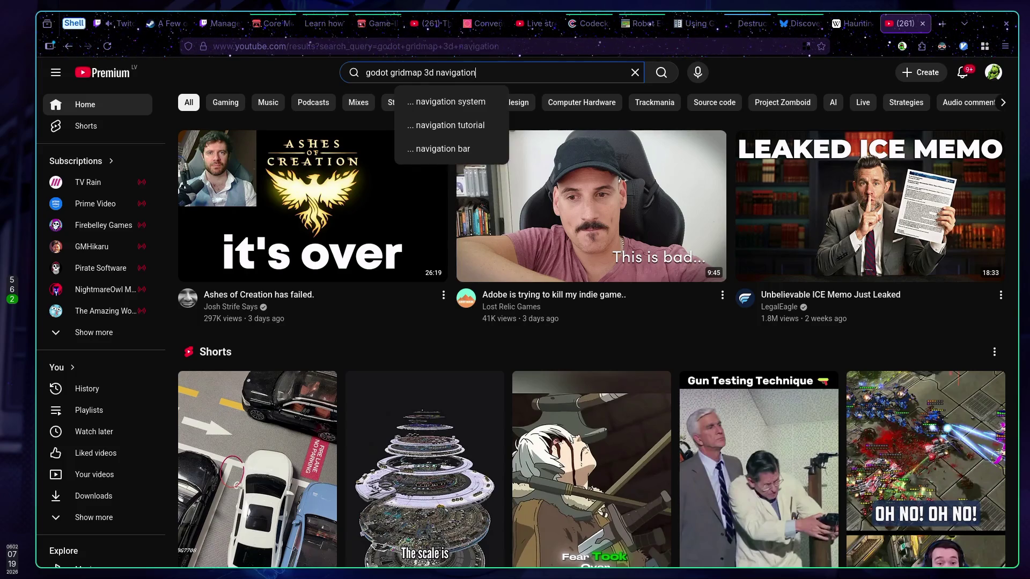
{"action": "key", "text": "Return"}
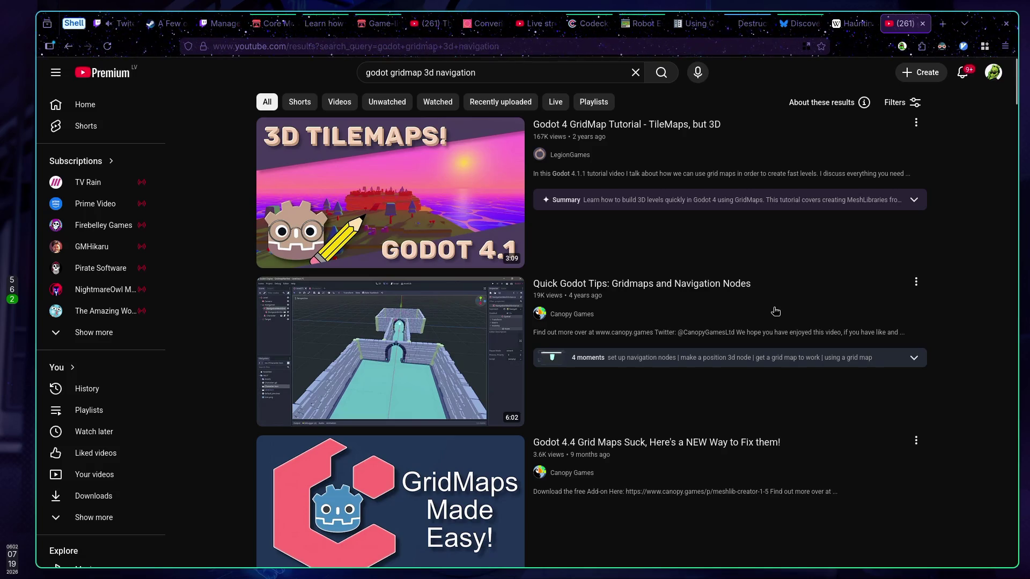
{"action": "middle_click", "coordinate": [602, 288]}
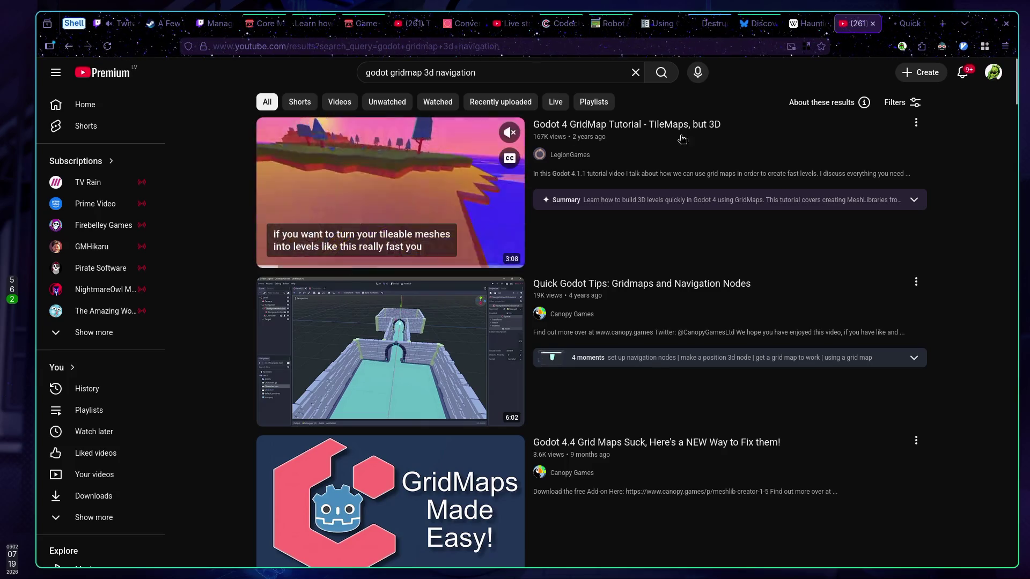
{"action": "left_click", "coordinate": [897, 25]}
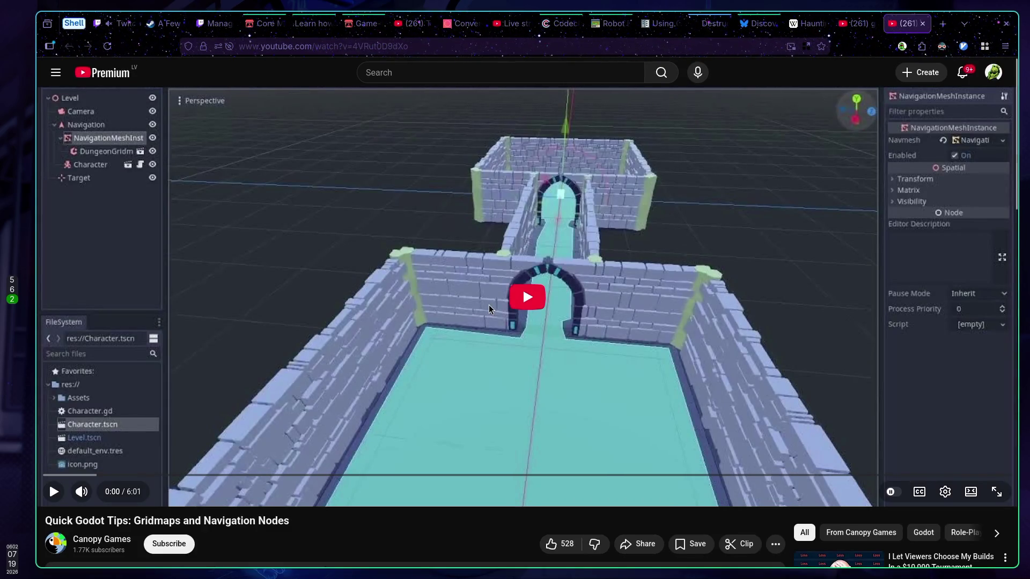
Watch the navigation tutorial to 0:34, visit the A Few of Us tab, and open a new tab
{"action": "left_click", "coordinate": [529, 301]}
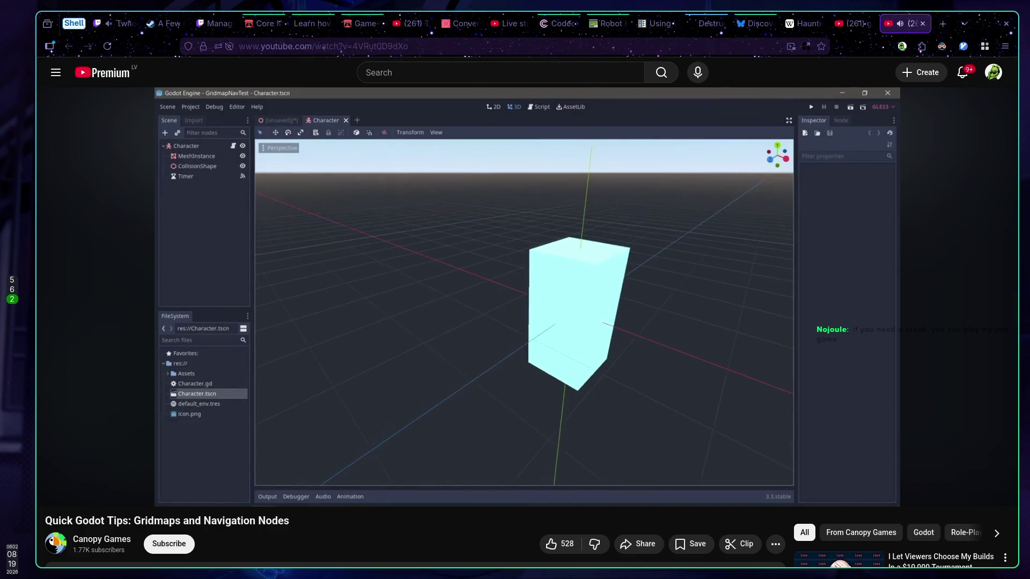
{"action": "mouse_move", "coordinate": [301, 436]}
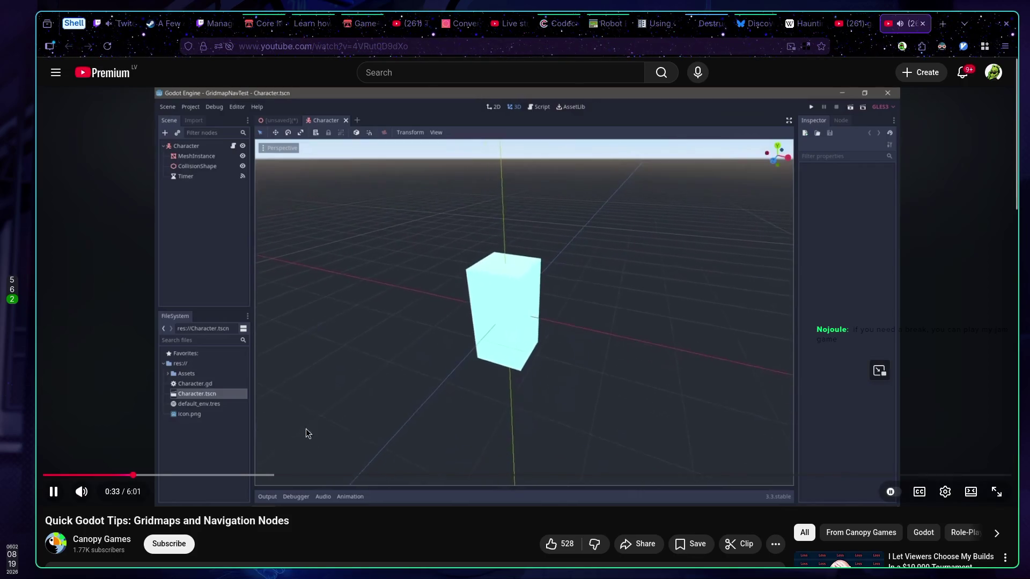
{"action": "left_click", "coordinate": [421, 340]}
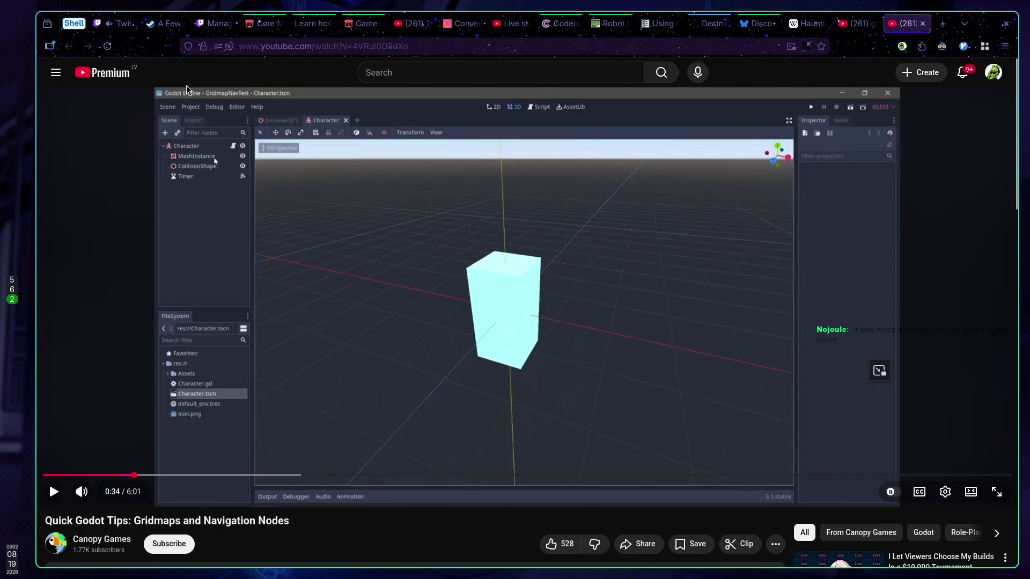
{"action": "left_click", "coordinate": [162, 22]}
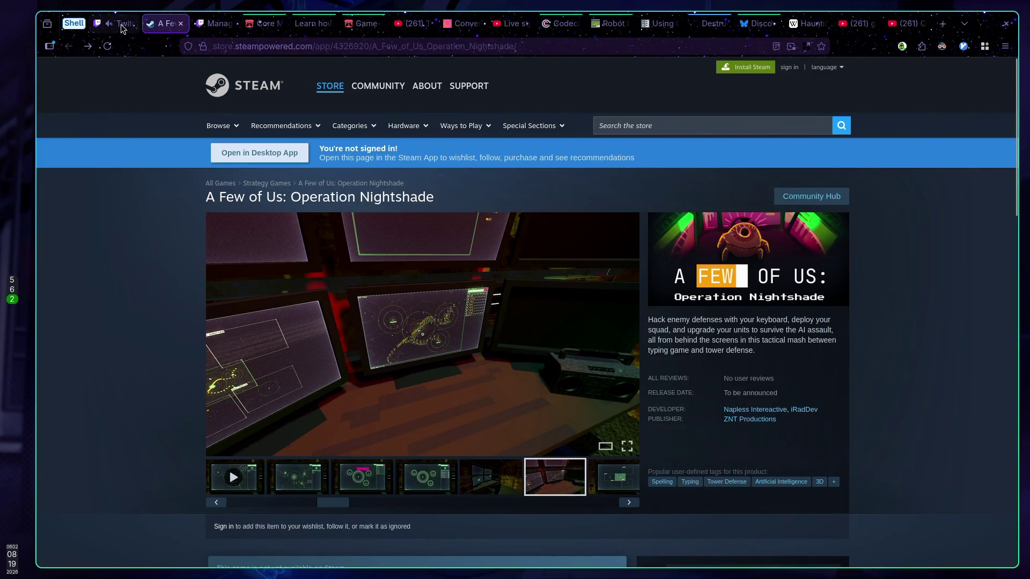
{"action": "left_click", "coordinate": [942, 24]}
Clear the leftover address-bar text and go to the itch.io site
{"action": "type", "text": "is there a city named Brasil"}
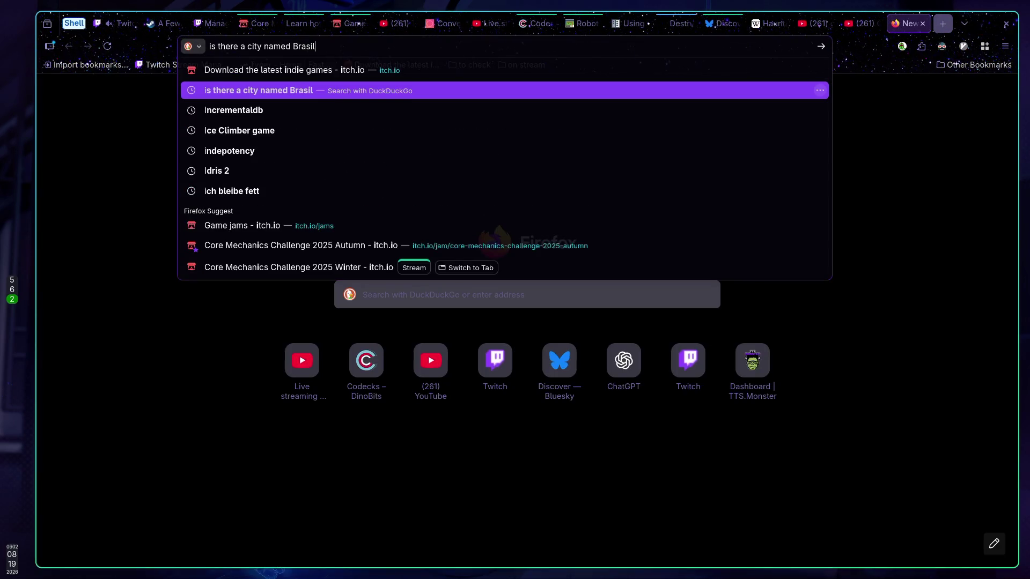
{"action": "key", "text": "ctrl+a"}
{"action": "key", "text": "BackSpace"}
{"action": "type", "text": "it"}
{"action": "key", "text": "Return"}
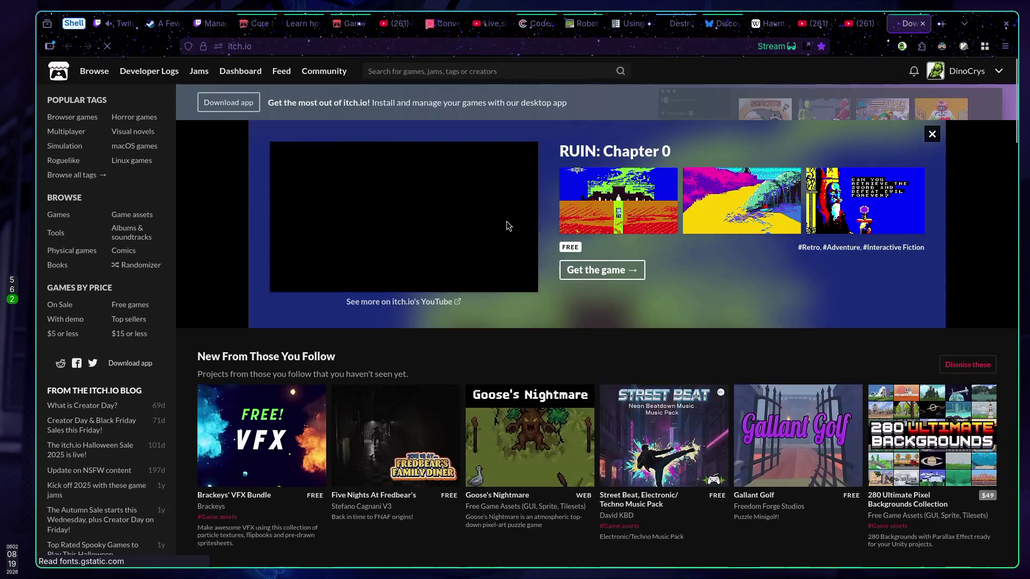
Search itch.io for the game's creator and open the creator's page
{"action": "left_click", "coordinate": [999, 71]}
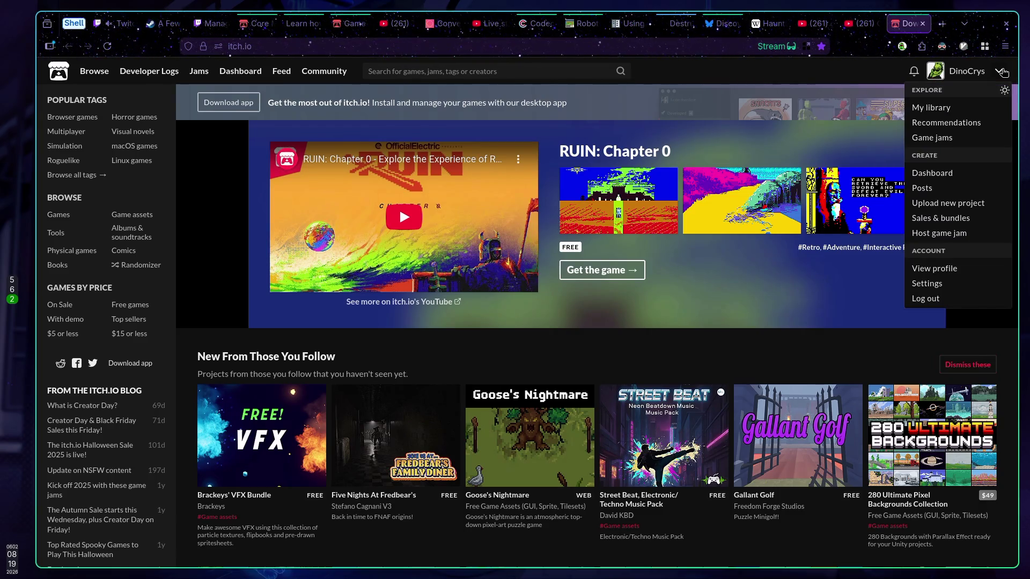
{"action": "left_click", "coordinate": [697, 74]}
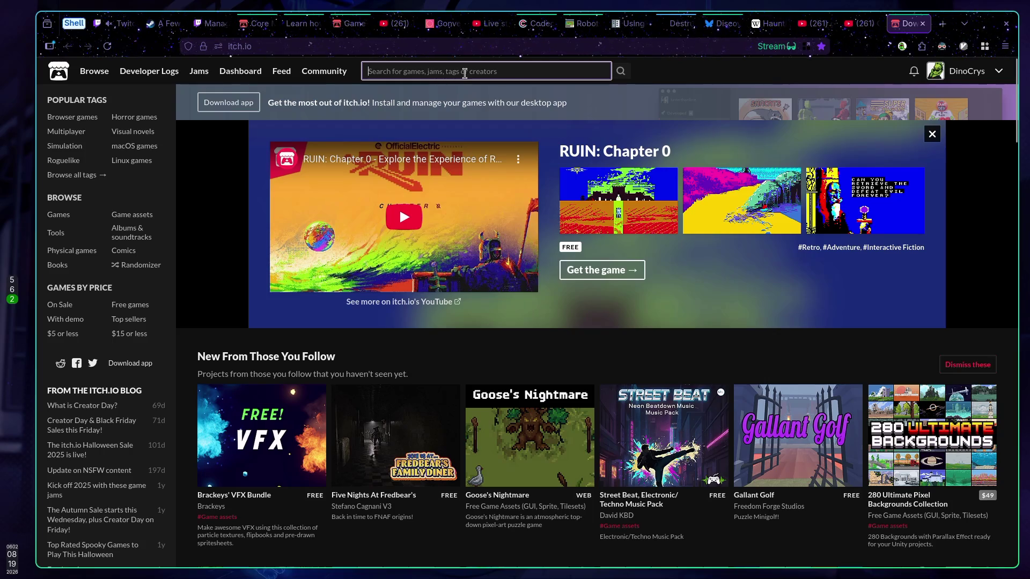
{"action": "type", "text": "nojoule"}
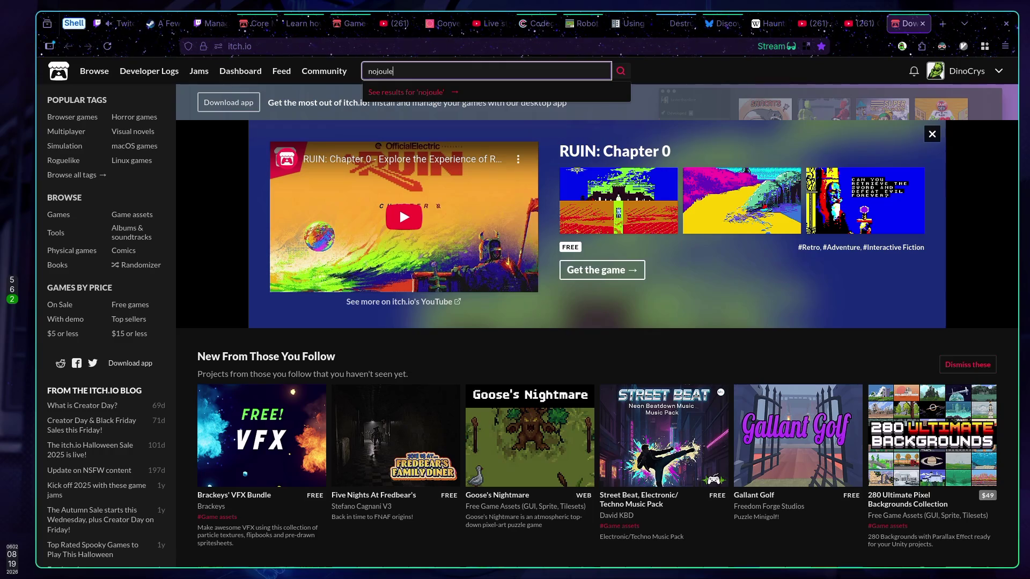
{"action": "key", "text": "Return"}
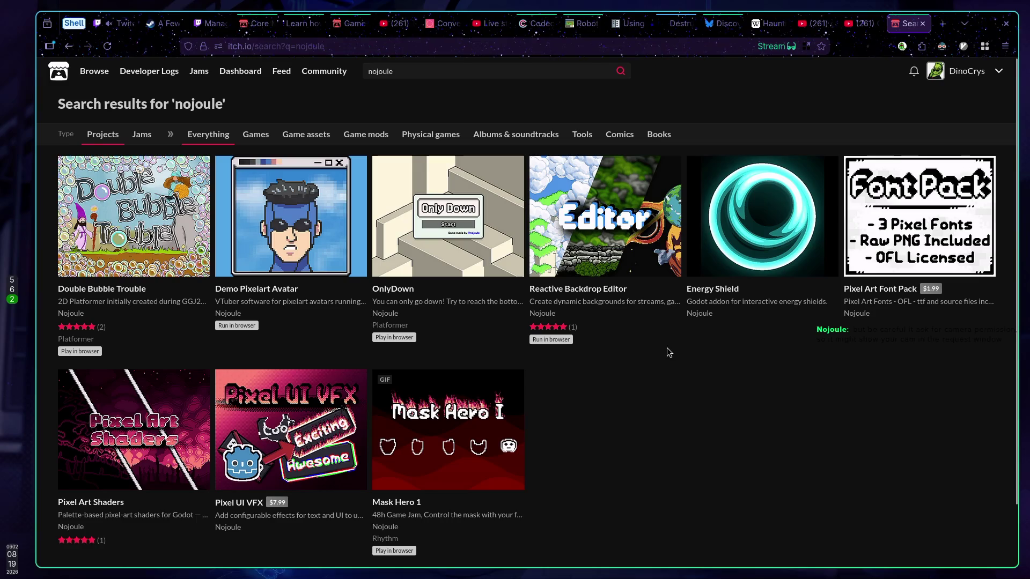
{"action": "left_click", "coordinate": [547, 317]}
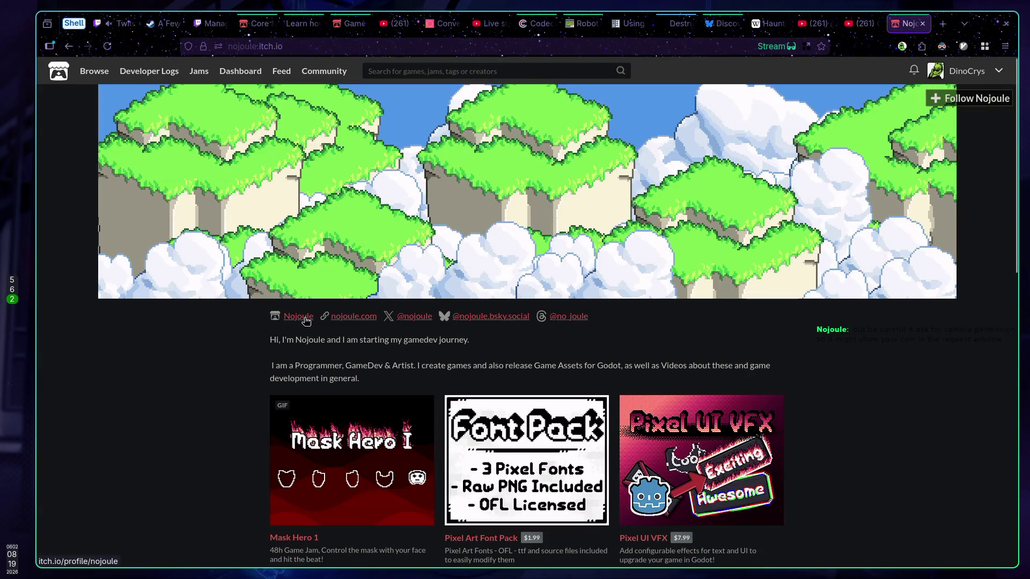
Open the Mask Hero 1 game page, read its description, then go back to the YouTube tutorial
{"action": "scroll", "coordinate": [241, 338], "scroll_direction": "down", "scroll_amount": 5}
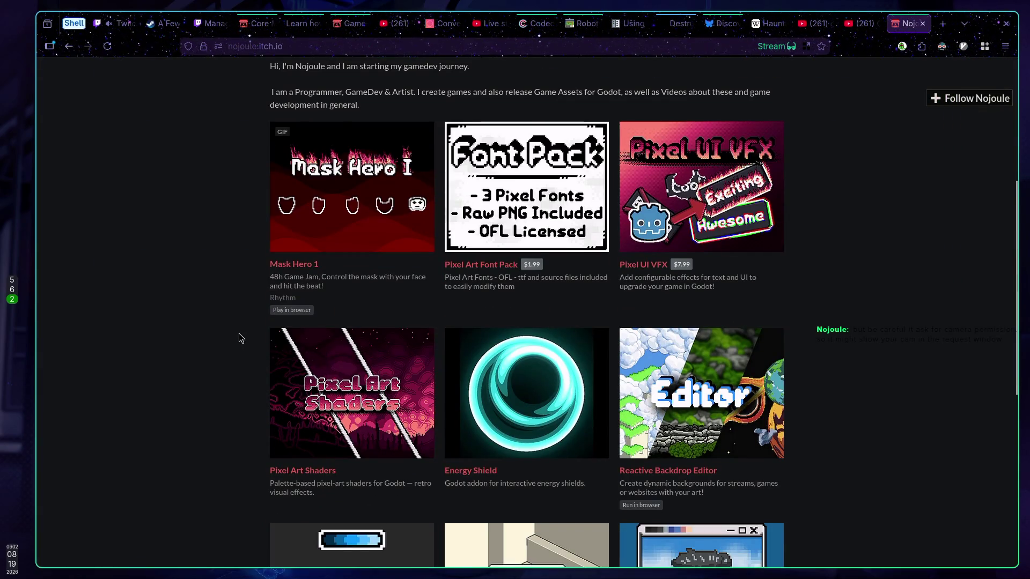
{"action": "scroll", "coordinate": [239, 338], "scroll_direction": "up", "scroll_amount": 1}
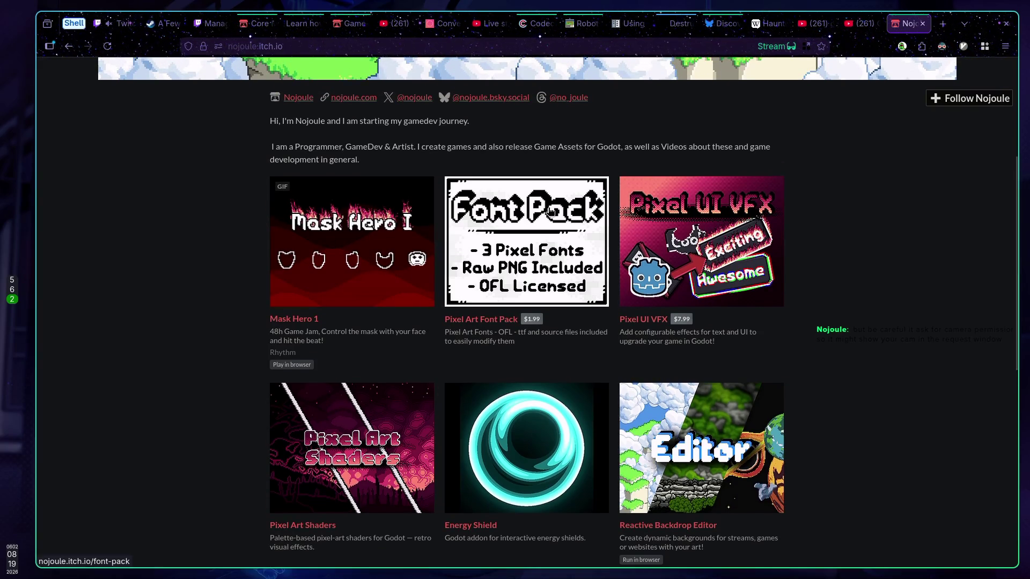
{"action": "left_click", "coordinate": [306, 320]}
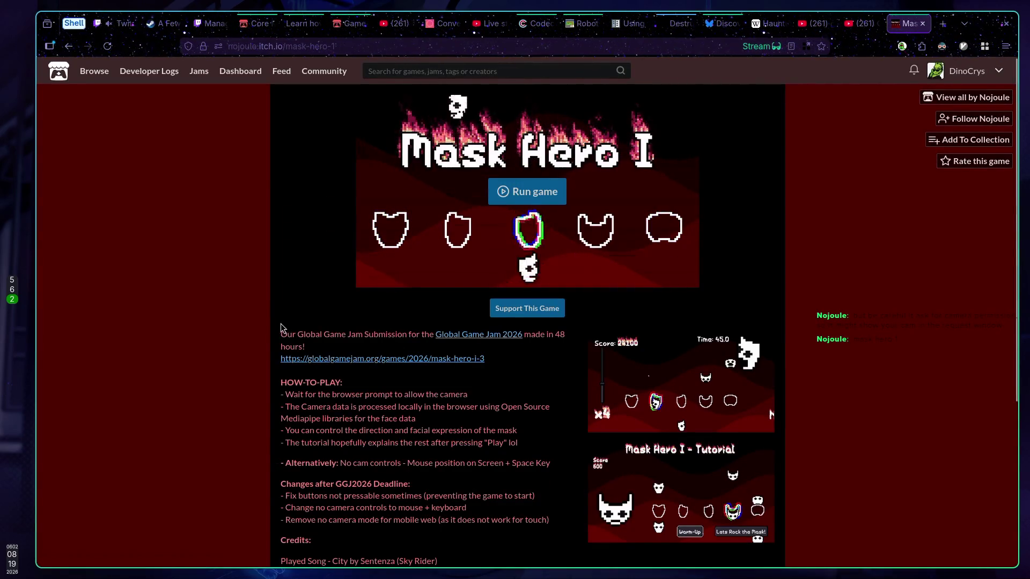
{"action": "left_click_drag", "start_coordinate": [284, 333], "coordinate": [395, 333]}
{"action": "left_click", "coordinate": [395, 333]}
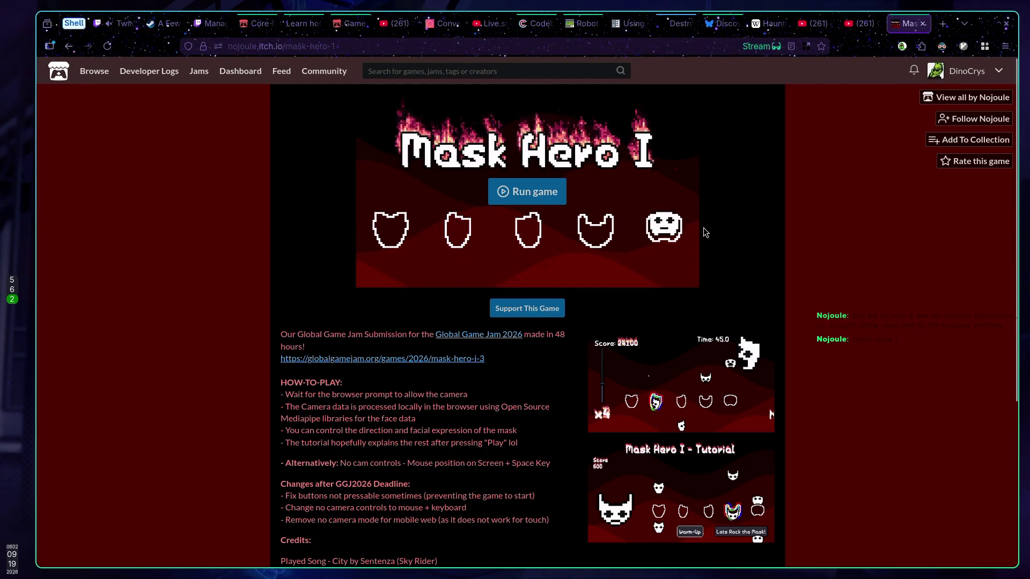
{"action": "scroll", "coordinate": [562, 371], "scroll_direction": "down", "scroll_amount": 3}
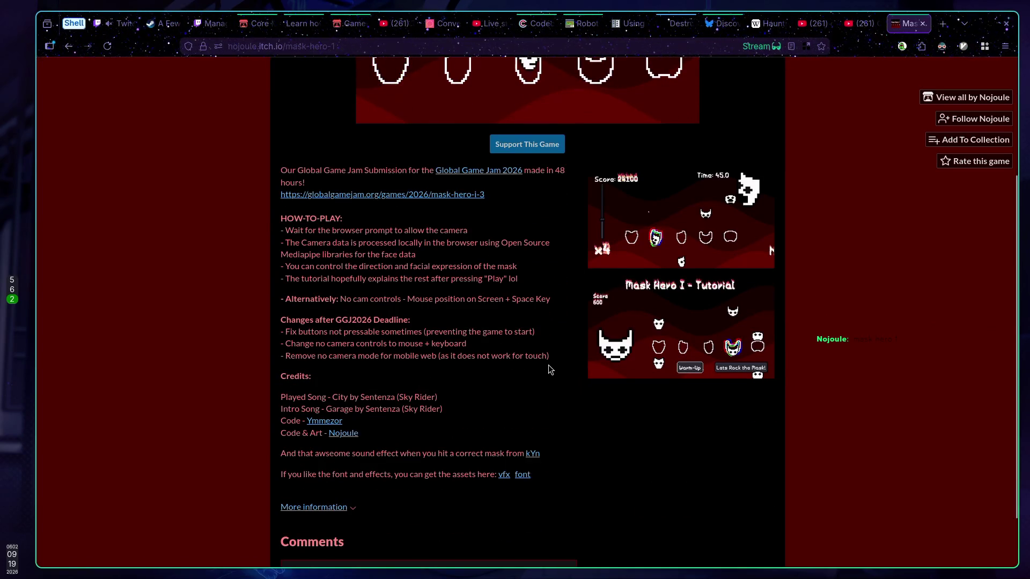
{"action": "scroll", "coordinate": [548, 365], "scroll_direction": "up", "scroll_amount": 3}
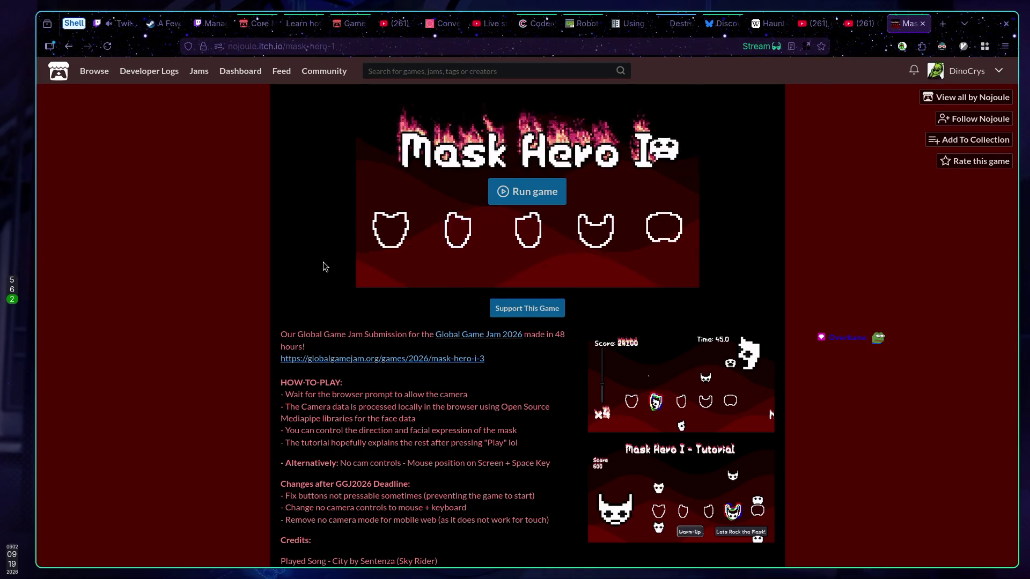
{"action": "left_click", "coordinate": [860, 23]}
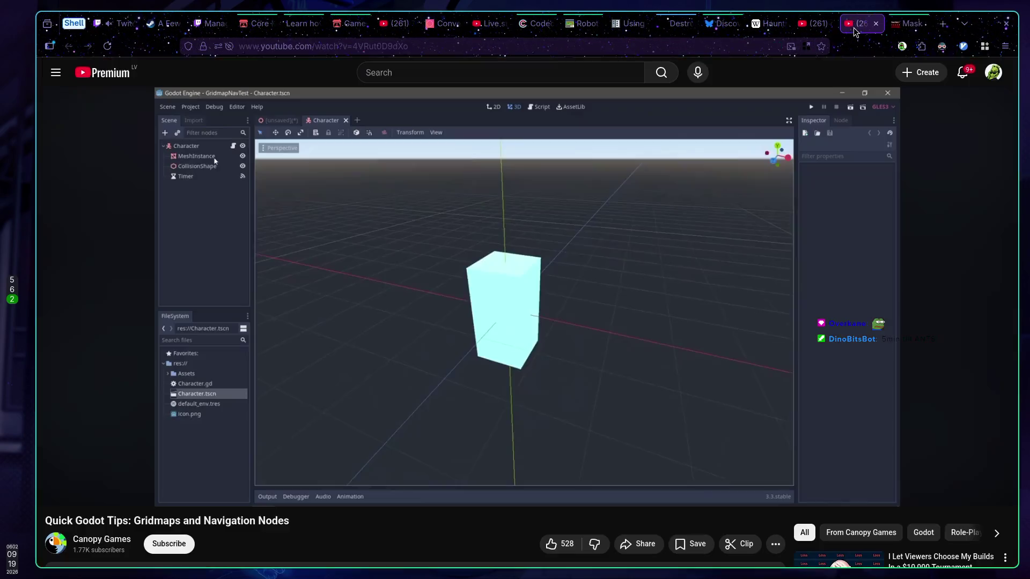
Resume the Gridmaps and Navigation Nodes video, then seek back to the 0:44 mark
{"action": "left_click", "coordinate": [540, 254]}
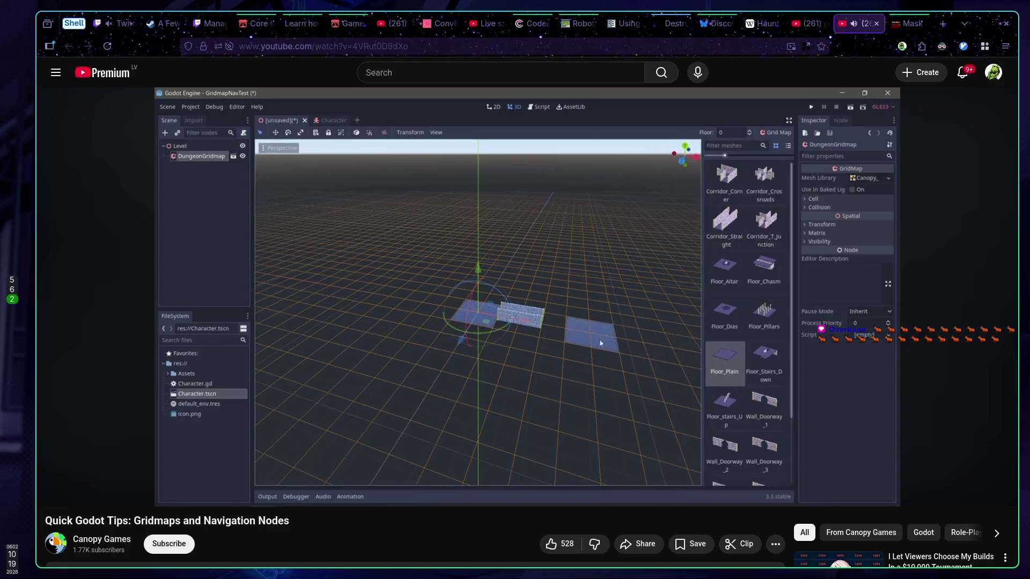
{"action": "mouse_move", "coordinate": [536, 276]}
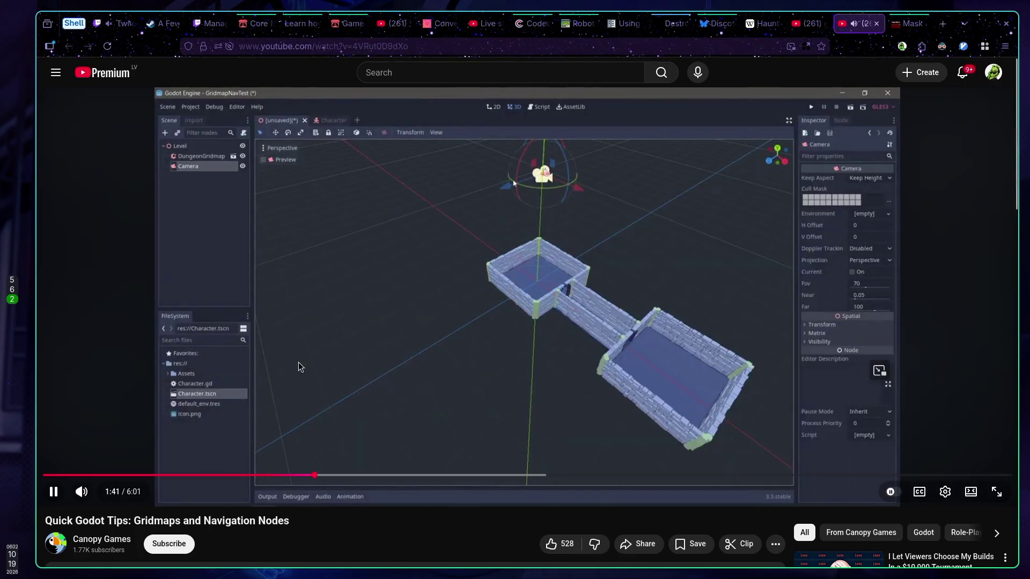
{"action": "left_click", "coordinate": [163, 474]}
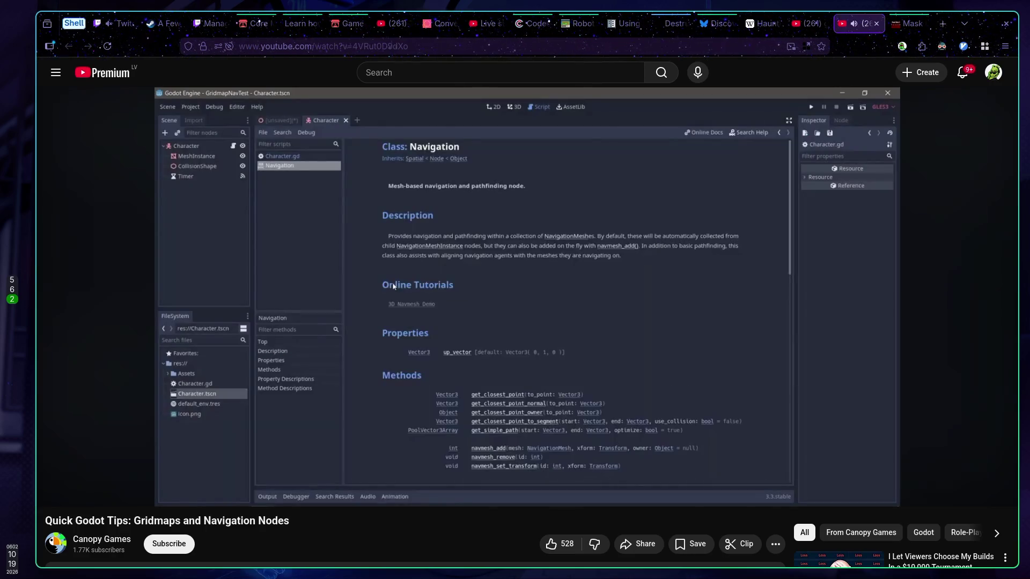
Pause the tutorial at about 1:04 on the empty GridMap scene, then resume playback
{"action": "mouse_move", "coordinate": [366, 353]}
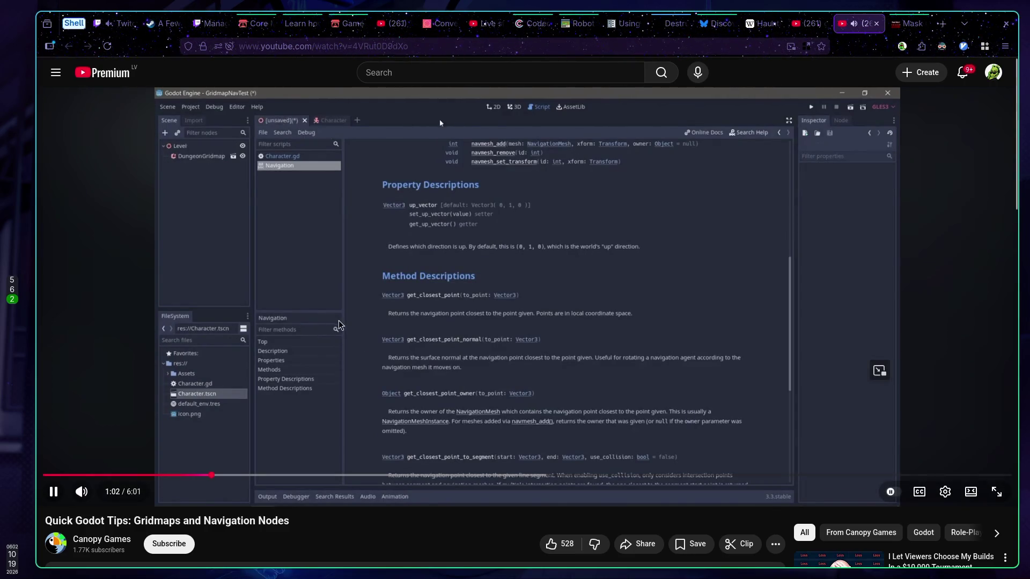
{"action": "left_click", "coordinate": [365, 329]}
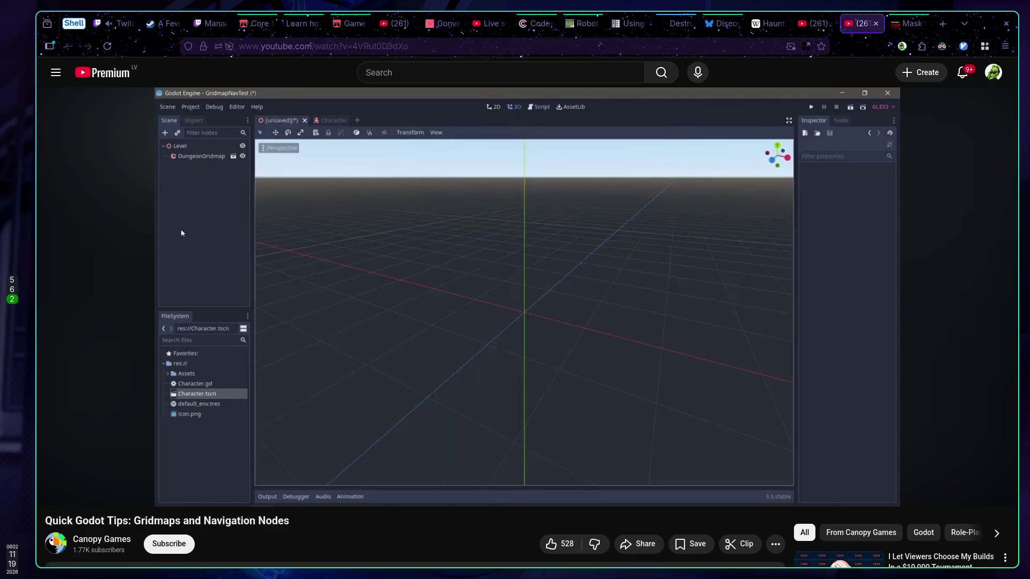
{"action": "left_click", "coordinate": [377, 319]}
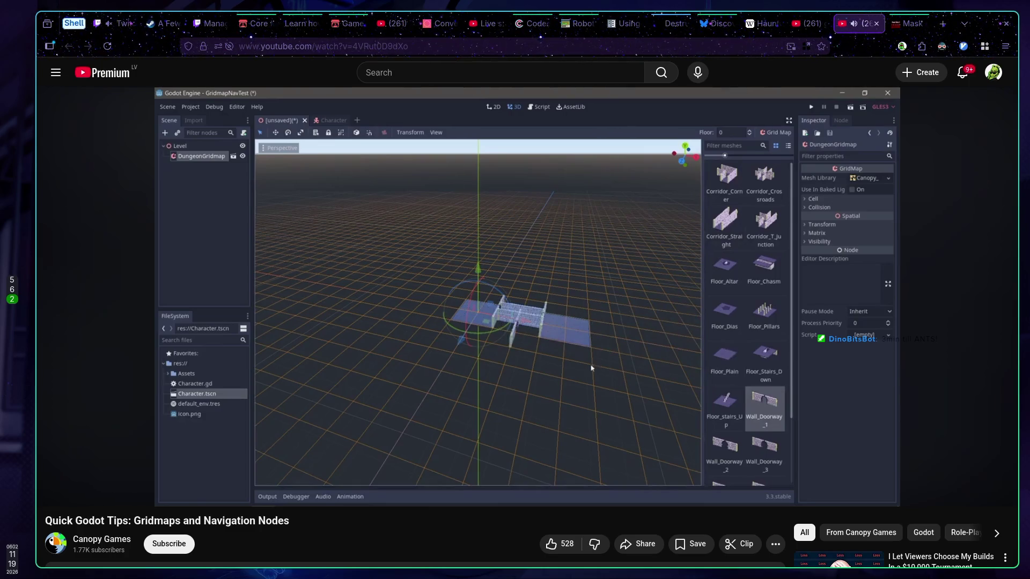
Watch the wall-placement part, pause at the baked navmesh at 2:35, and switch to Godot
{"action": "left_click", "coordinate": [529, 335]}
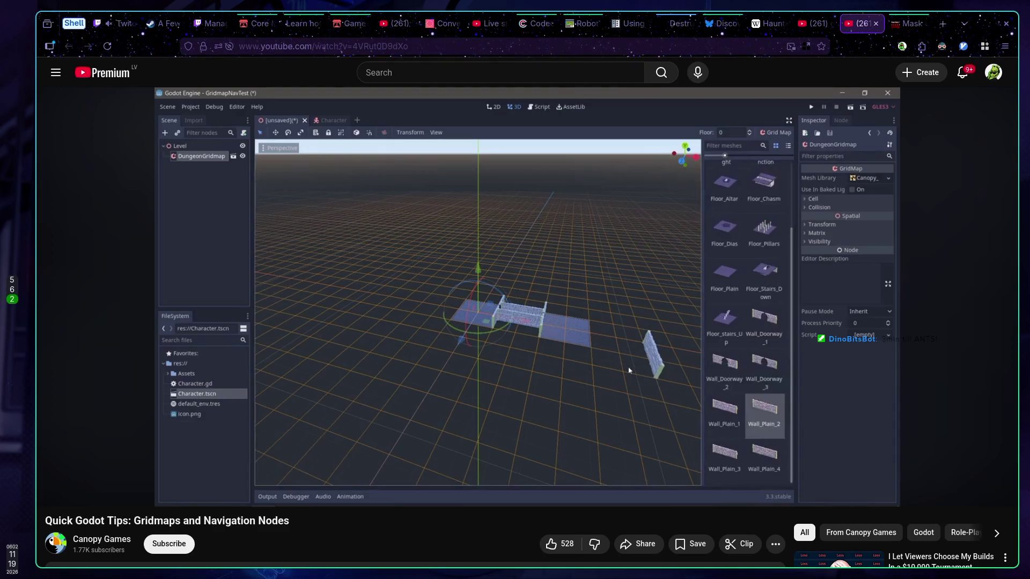
{"action": "mouse_move", "coordinate": [536, 328]}
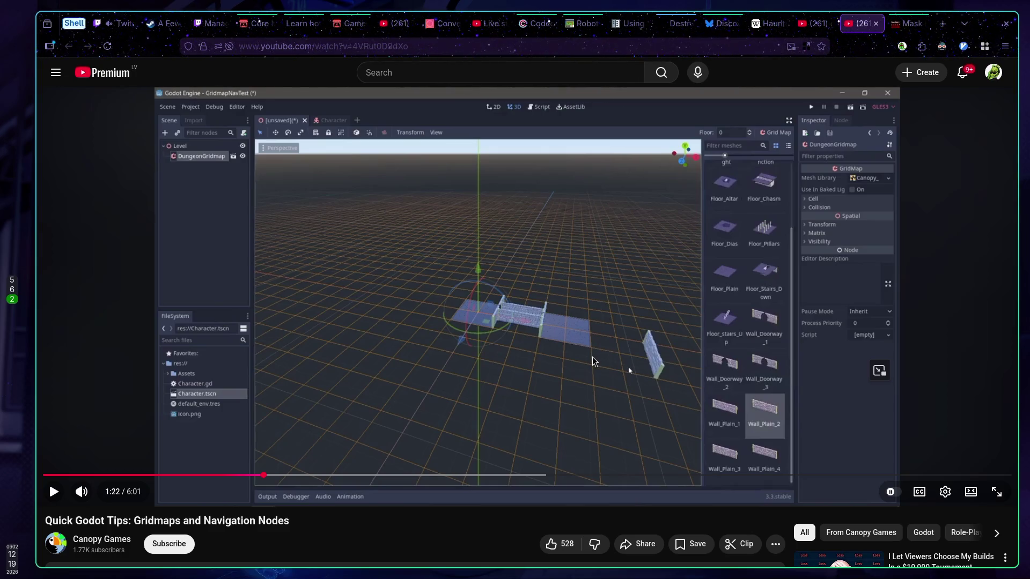
{"action": "left_click", "coordinate": [594, 361]}
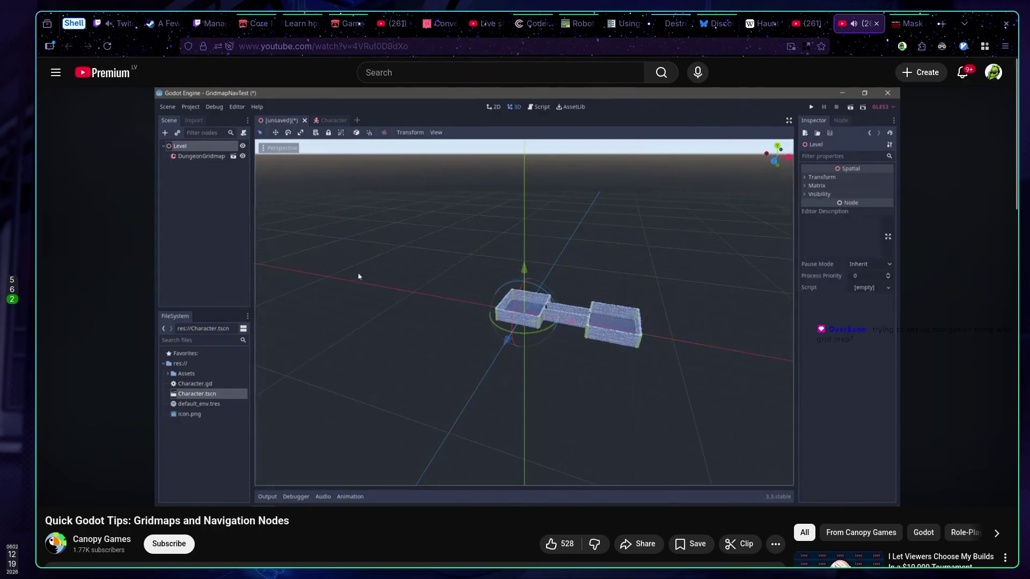
{"action": "mouse_move", "coordinate": [352, 487]}
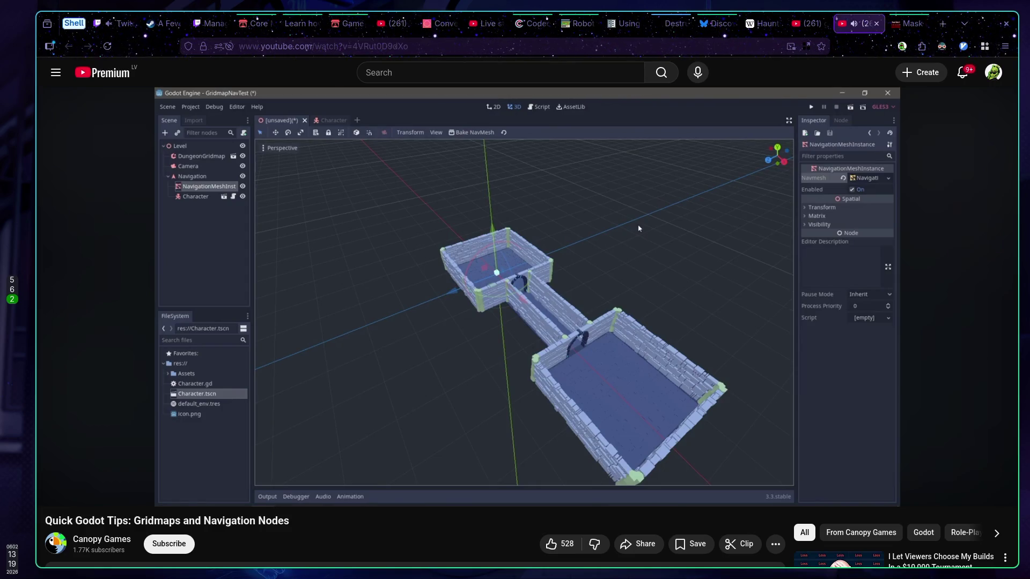
{"action": "mouse_move", "coordinate": [421, 259]}
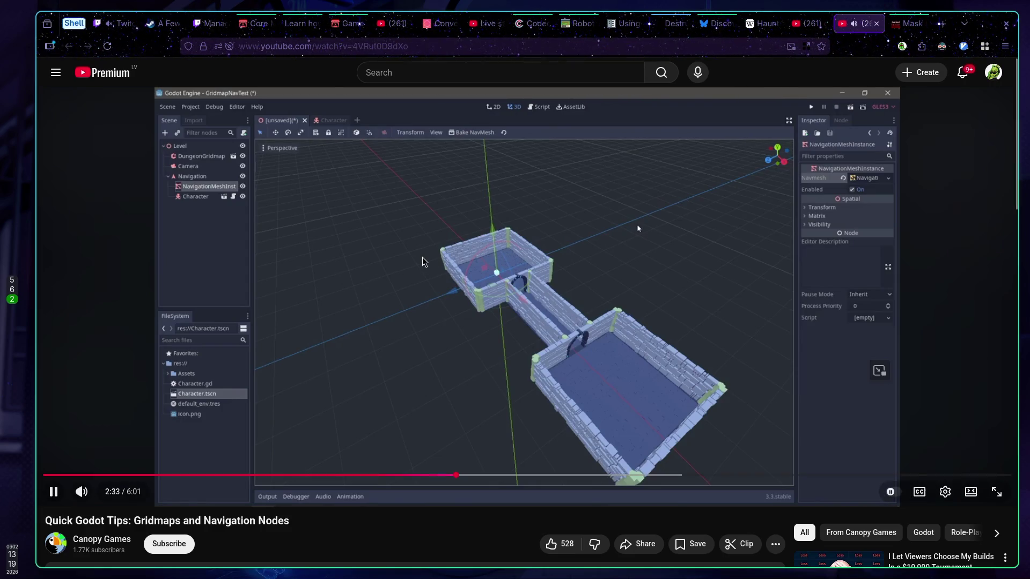
{"action": "left_click", "coordinate": [471, 286]}
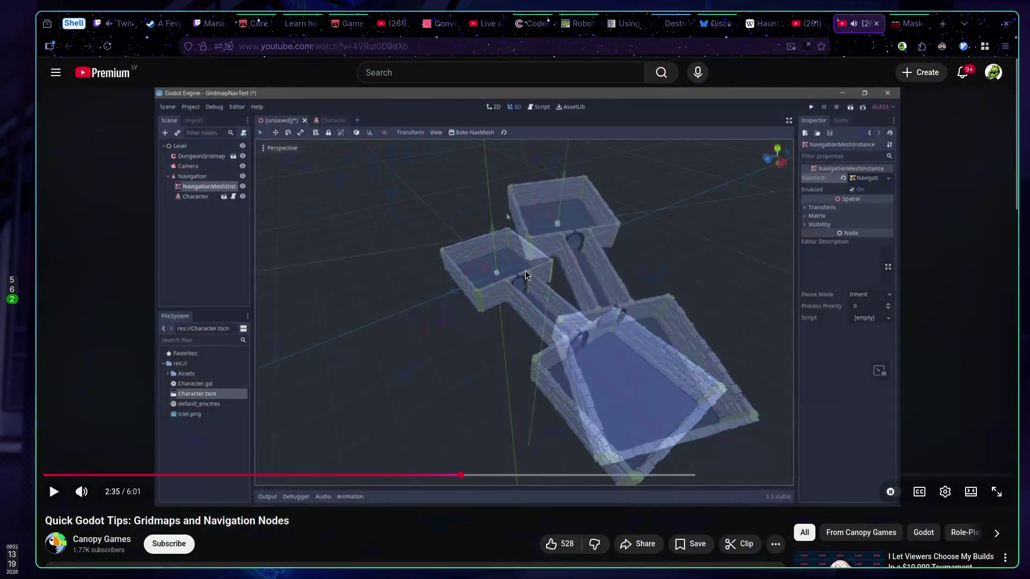
{"action": "key", "text": "super+5"}
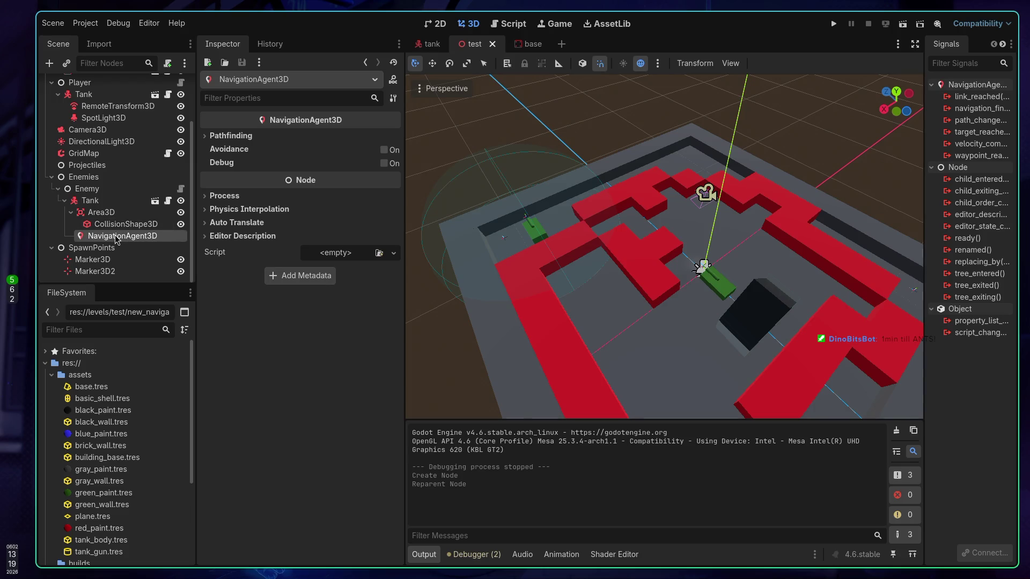
Search 'Navigation' in the Test node's Create New Node list, then cancel without adding anything
{"action": "scroll", "coordinate": [116, 240], "scroll_direction": "up", "scroll_amount": 3}
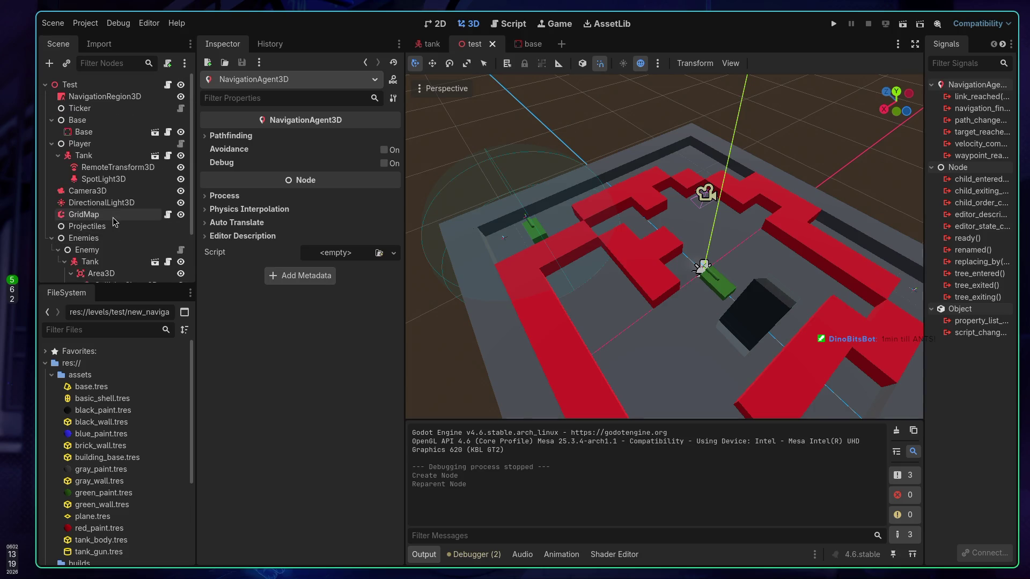
{"action": "right_click", "coordinate": [89, 87]}
{"action": "left_click", "coordinate": [128, 109]}
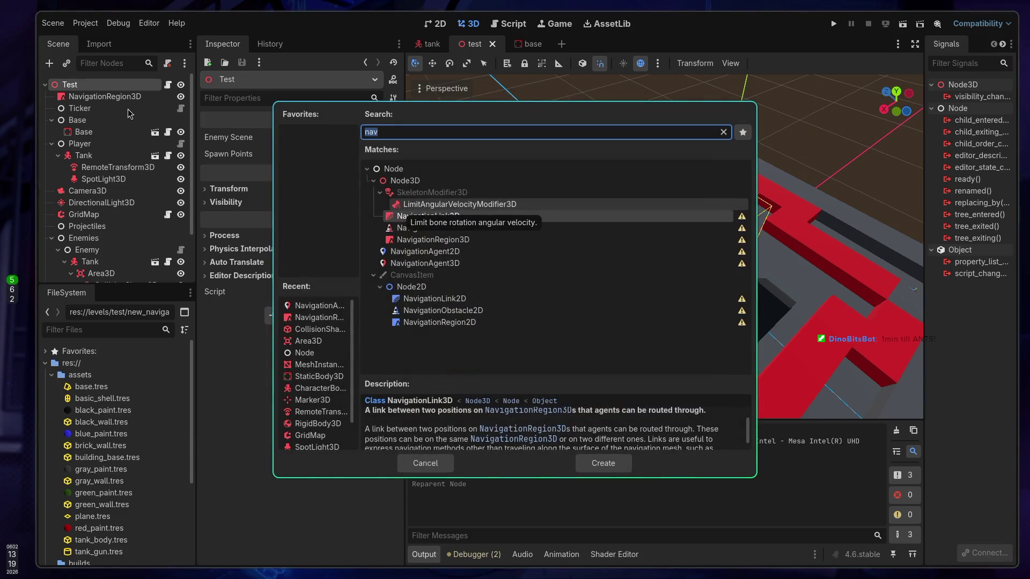
{"action": "type", "text": "Navi"}
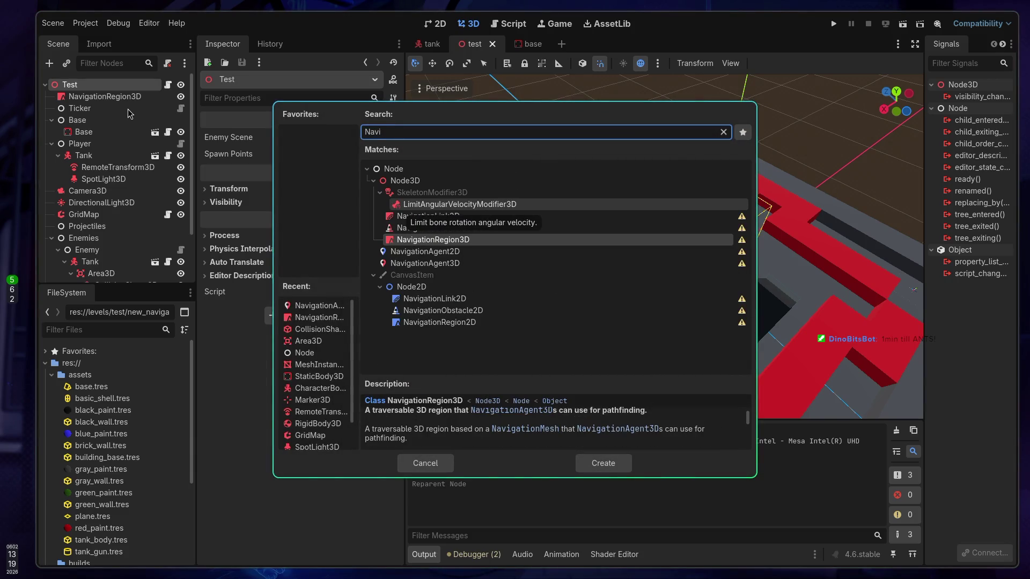
{"action": "type", "text": "gation"}
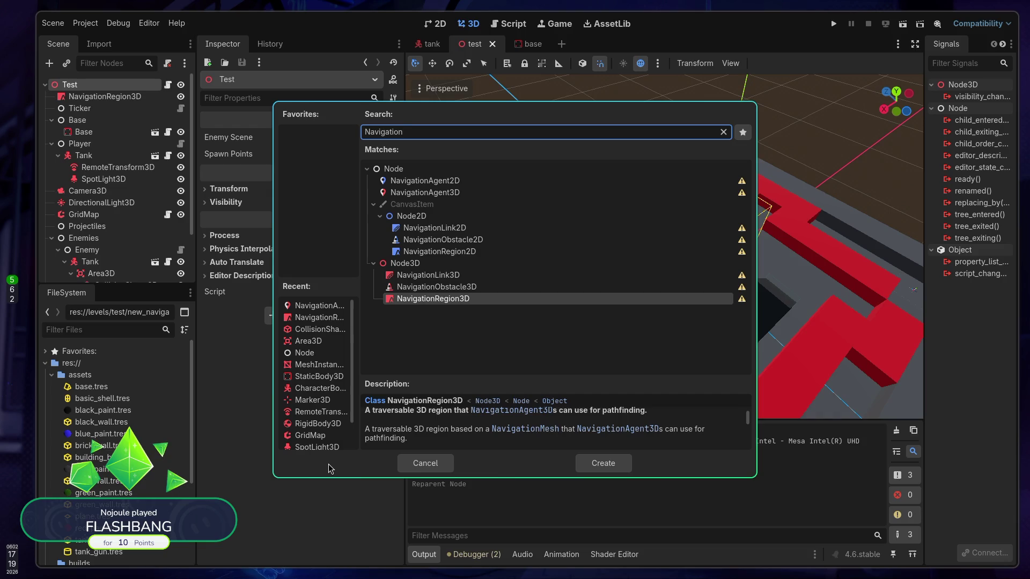
{"action": "left_click", "coordinate": [448, 462]}
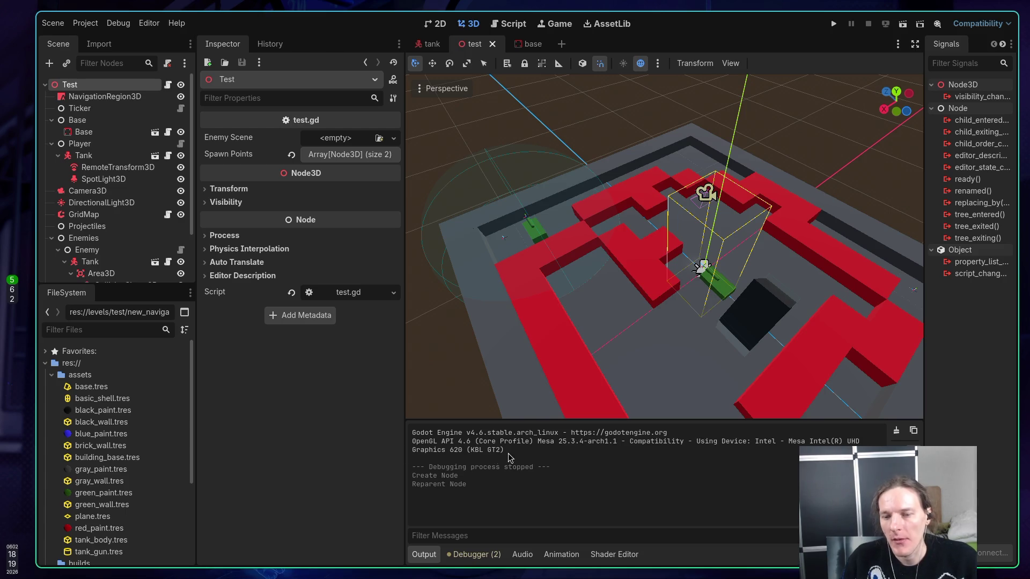
{"action": "left_click_drag", "start_coordinate": [514, 383], "coordinate": [451, 309]}
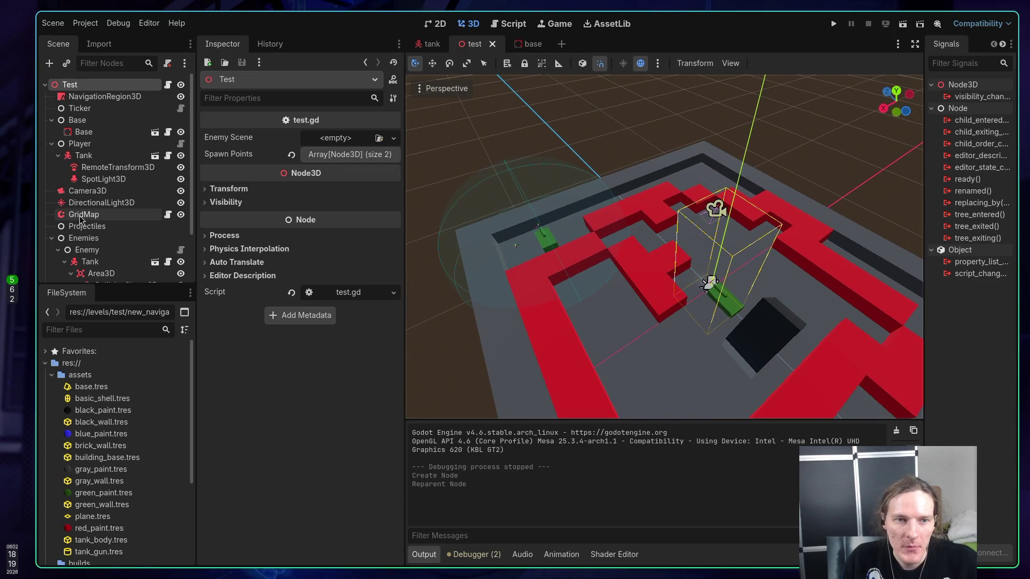
{"action": "scroll", "coordinate": [117, 188], "scroll_direction": "down", "scroll_amount": 2}
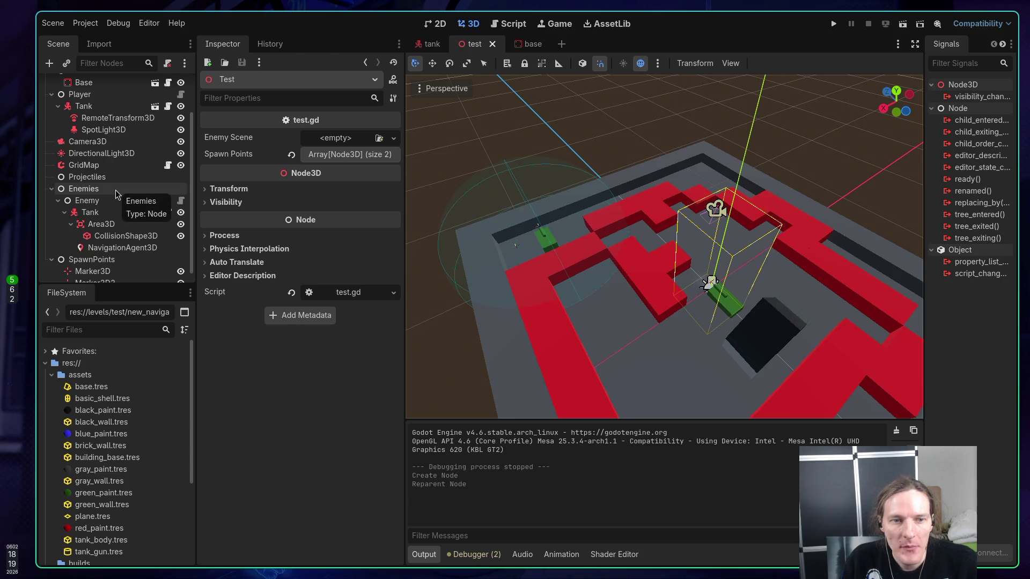
{"action": "scroll", "coordinate": [115, 190], "scroll_direction": "down", "scroll_amount": 1}
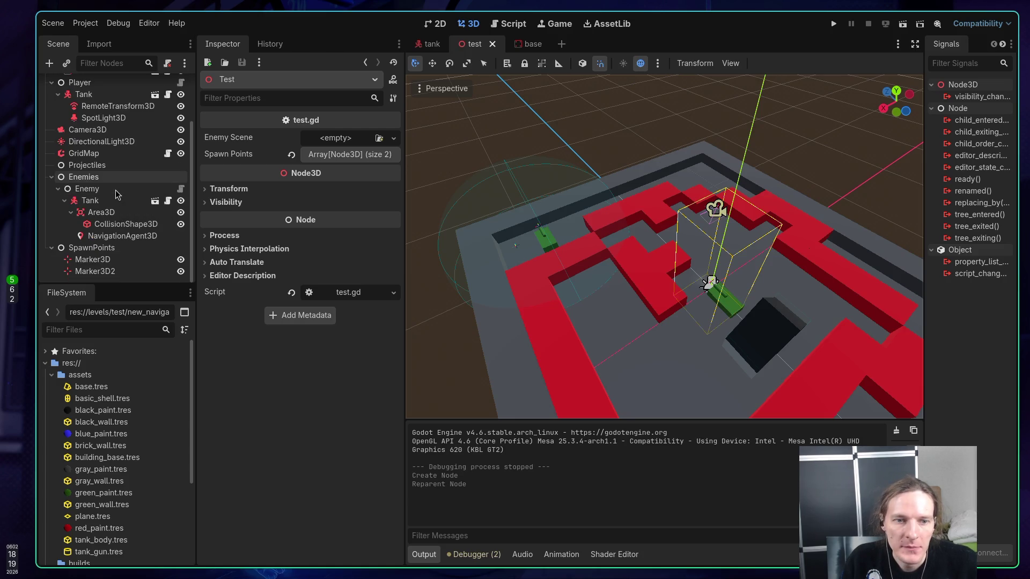
{"action": "scroll", "coordinate": [115, 190], "scroll_direction": "up", "scroll_amount": 3}
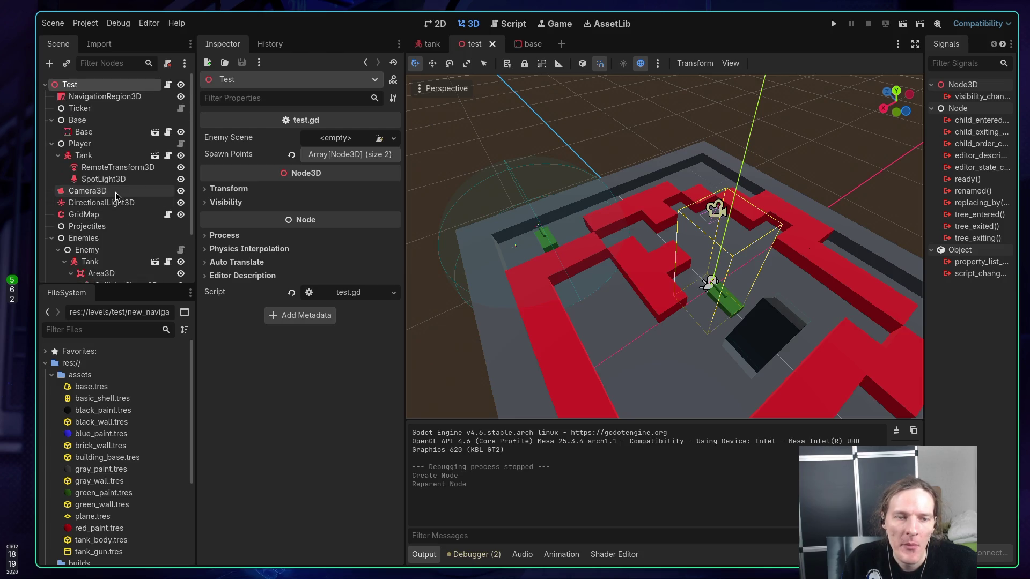
Open the NavigationRegion3D class documentation and highlight the sentence about connecting two regions
{"action": "left_click", "coordinate": [98, 99]}
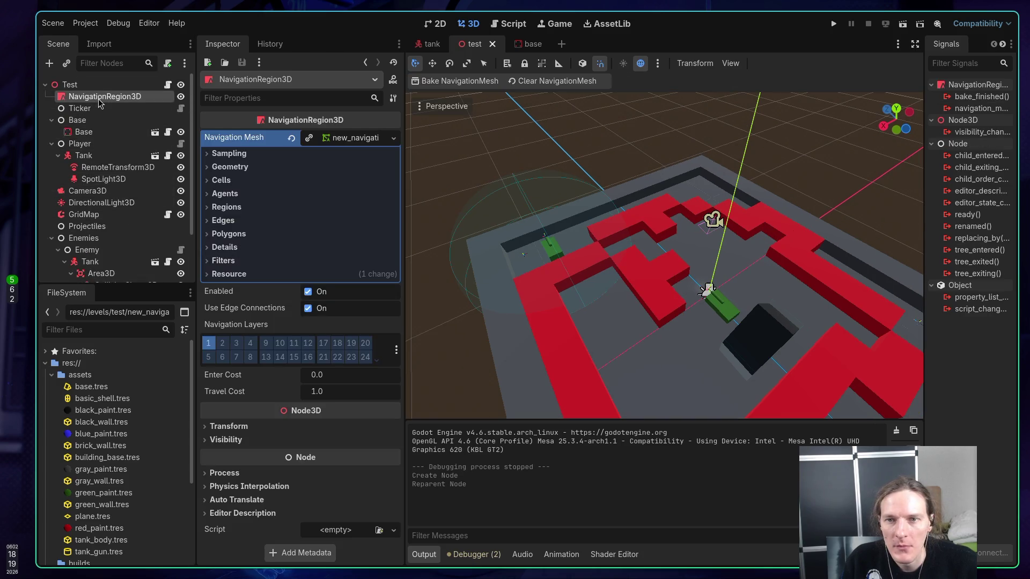
{"action": "right_click", "coordinate": [98, 99]}
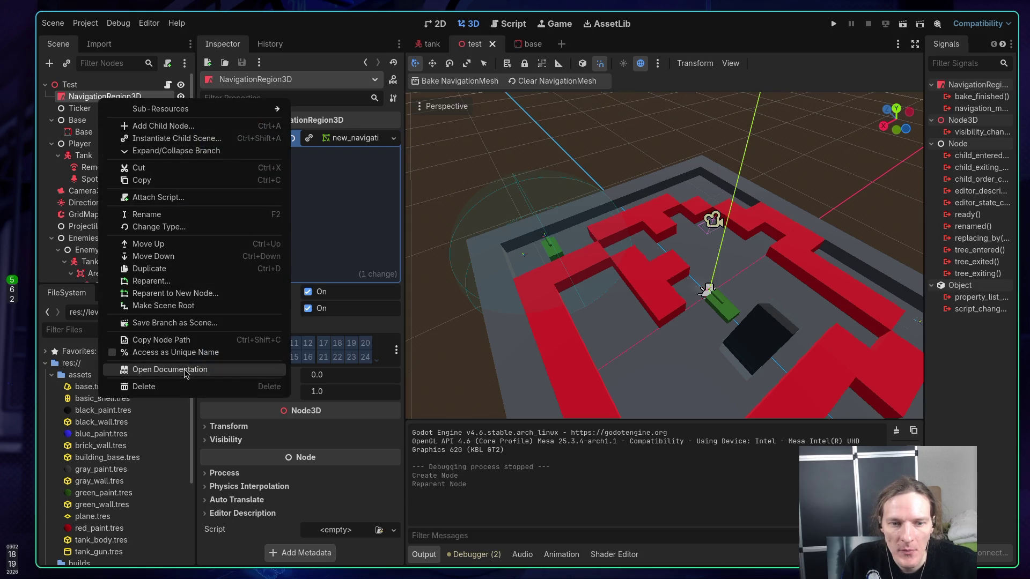
{"action": "left_click", "coordinate": [185, 370]}
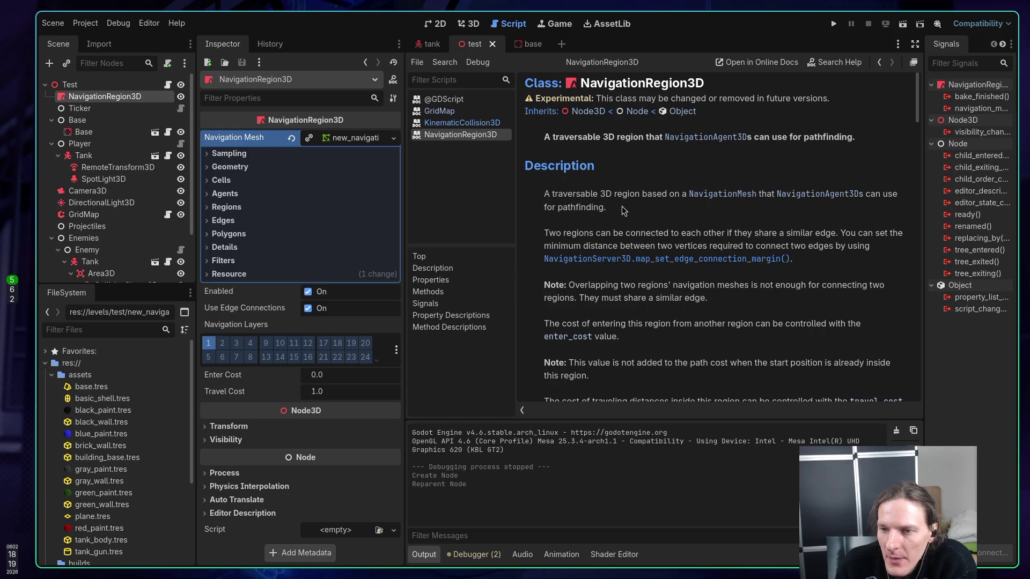
{"action": "left_click_drag", "start_coordinate": [561, 234], "coordinate": [639, 234]}
{"action": "left_click", "coordinate": [638, 234]}
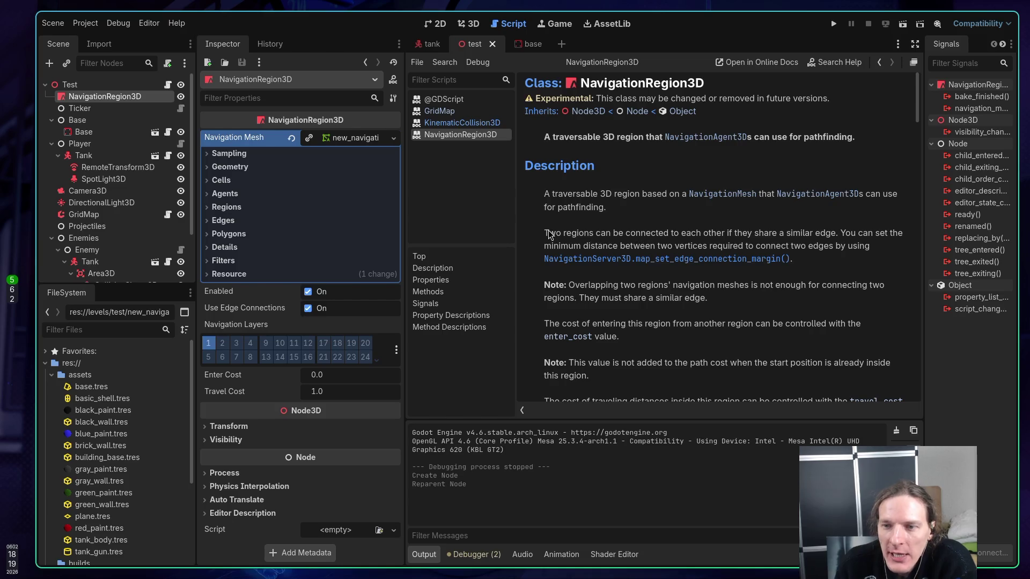
{"action": "left_click_drag", "start_coordinate": [545, 234], "coordinate": [632, 235]}
{"action": "left_click", "coordinate": [692, 239]}
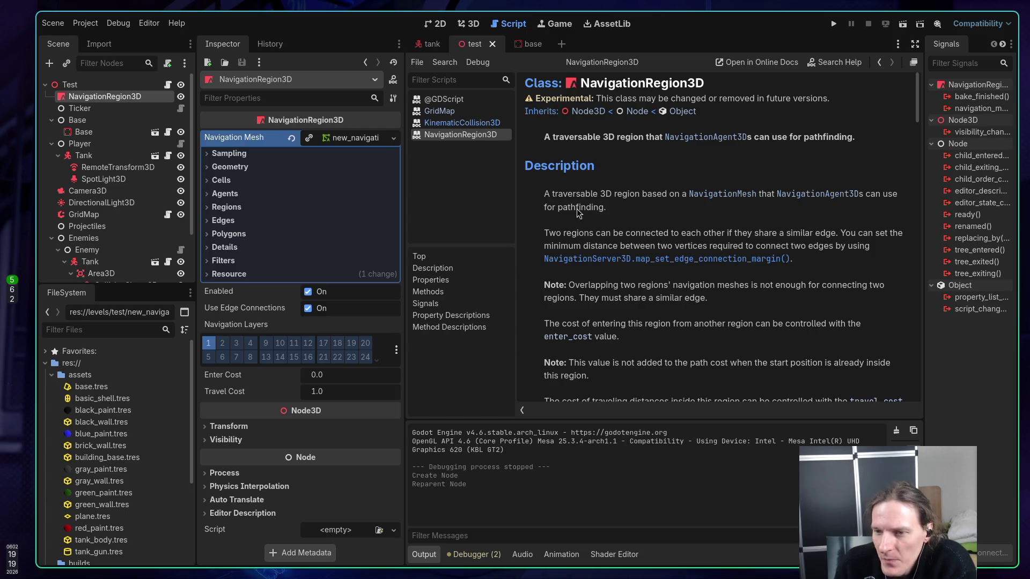
Scroll through the NavigationRegion3D class page and follow its link to the NavigationMesh class
{"action": "scroll", "coordinate": [578, 212], "scroll_direction": "down", "scroll_amount": 1}
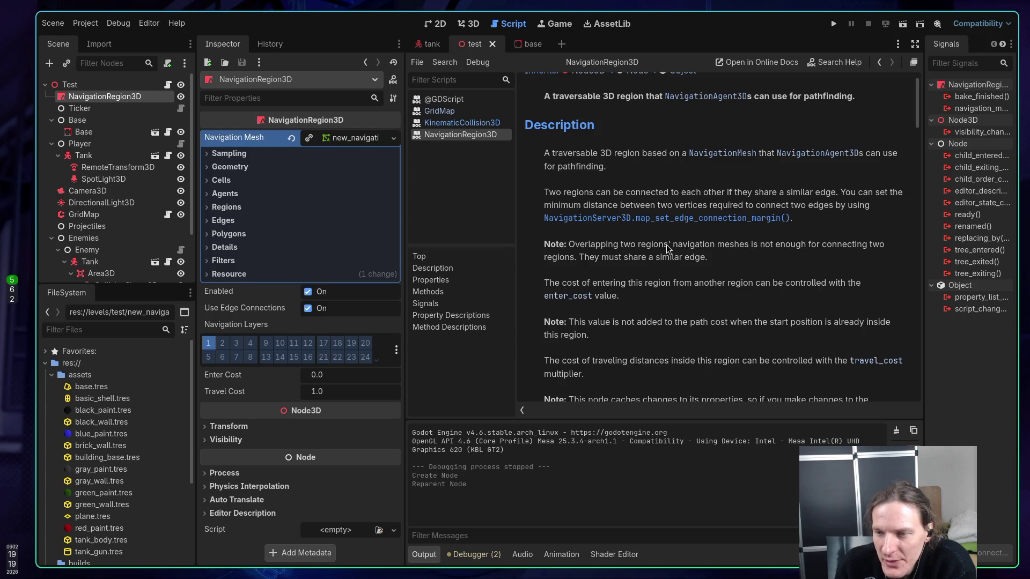
{"action": "scroll", "coordinate": [666, 248], "scroll_direction": "down", "scroll_amount": 2}
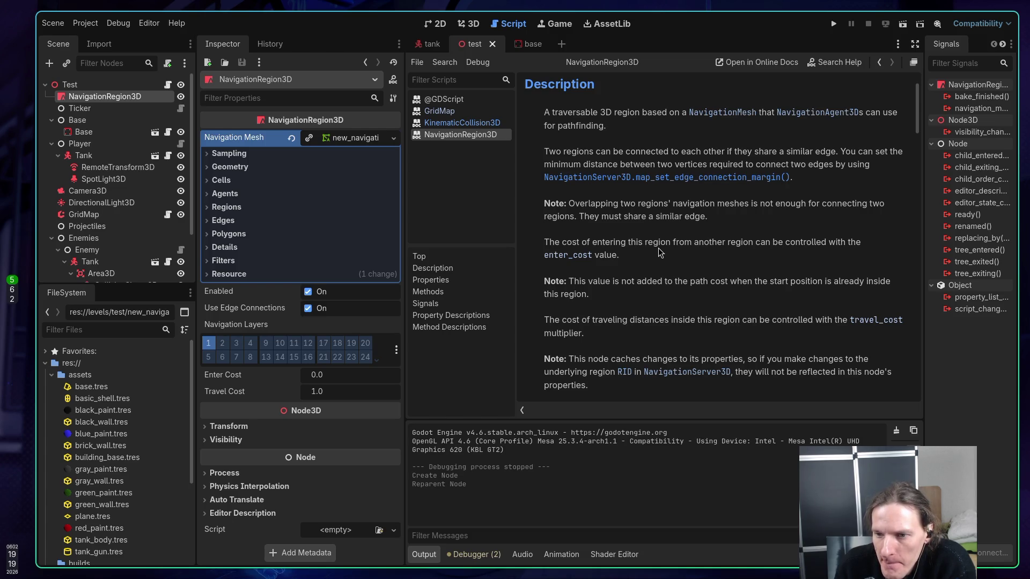
{"action": "scroll", "coordinate": [658, 253], "scroll_direction": "down", "scroll_amount": 2}
{"action": "scroll", "coordinate": [658, 247], "scroll_direction": "down", "scroll_amount": 6}
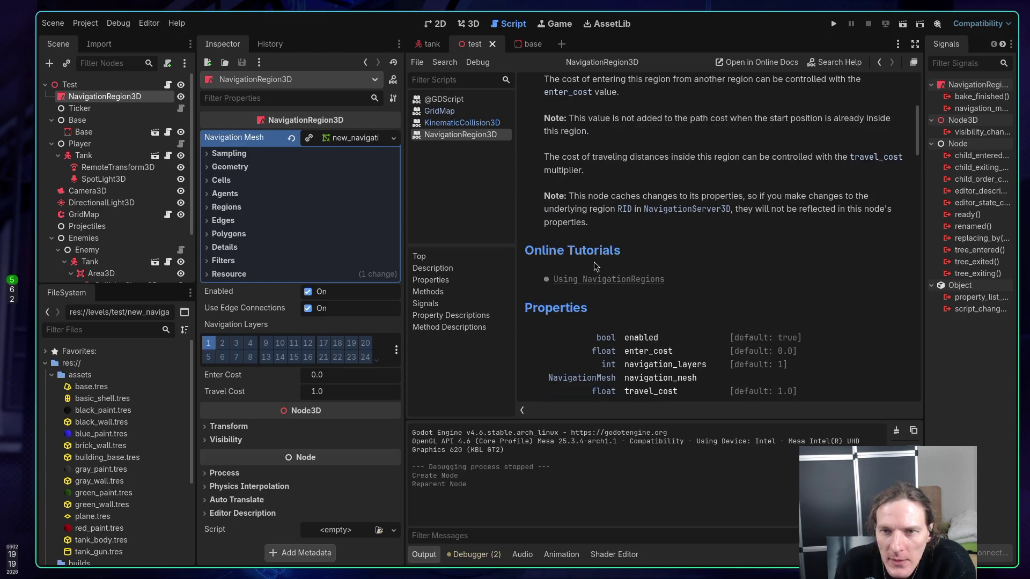
{"action": "scroll", "coordinate": [623, 229], "scroll_direction": "up", "scroll_amount": 12}
{"action": "left_click", "coordinate": [706, 196]}
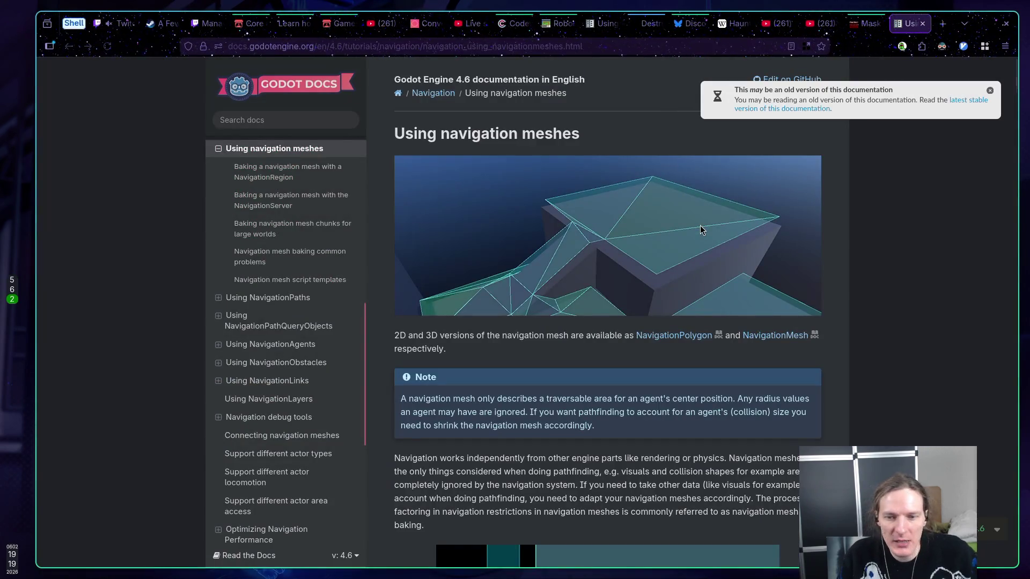
Scroll down the NavigationMesh class page toward the 'Using navigation meshes' tutorial link
{"action": "scroll", "coordinate": [689, 244], "scroll_direction": "down", "scroll_amount": 2}
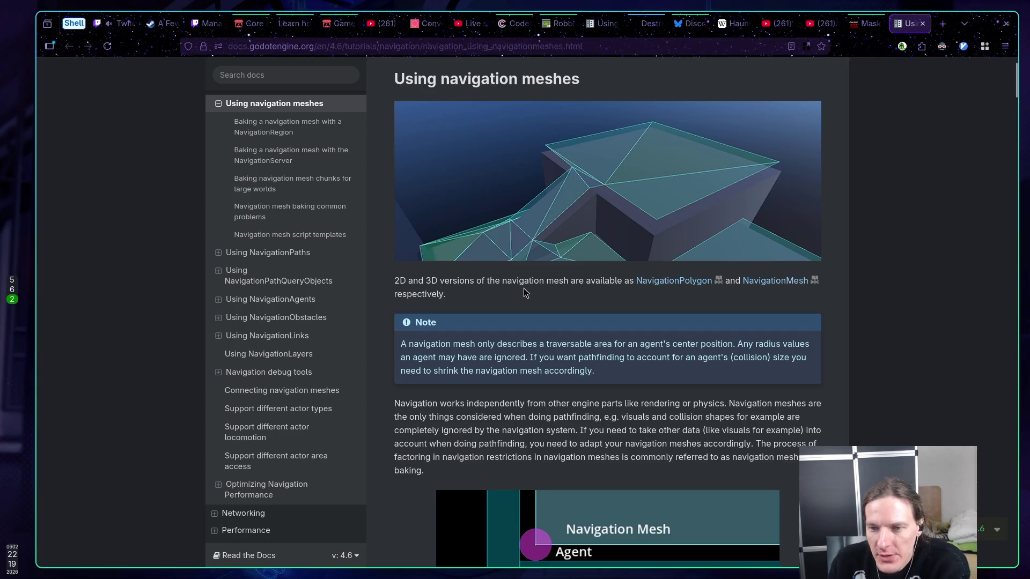
{"action": "scroll", "coordinate": [518, 288], "scroll_direction": "up", "scroll_amount": 1}
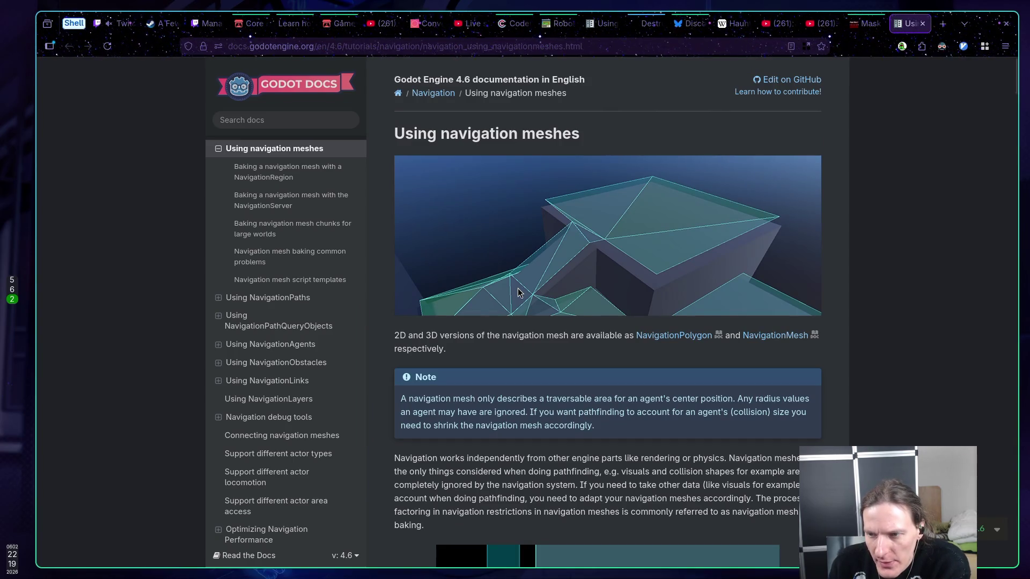
{"action": "scroll", "coordinate": [518, 292], "scroll_direction": "down", "scroll_amount": 3}
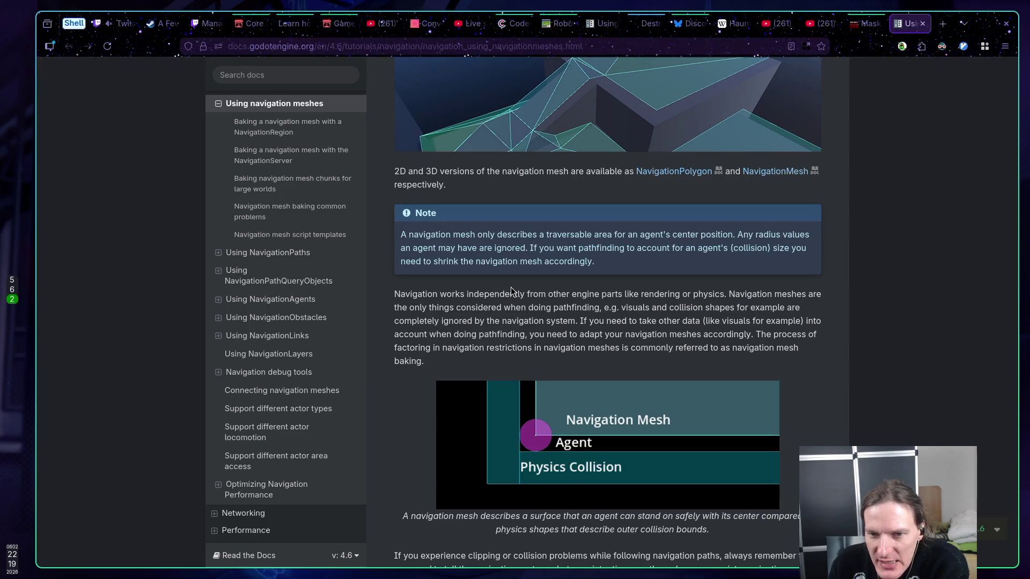
{"action": "scroll", "coordinate": [512, 284], "scroll_direction": "down", "scroll_amount": 1}
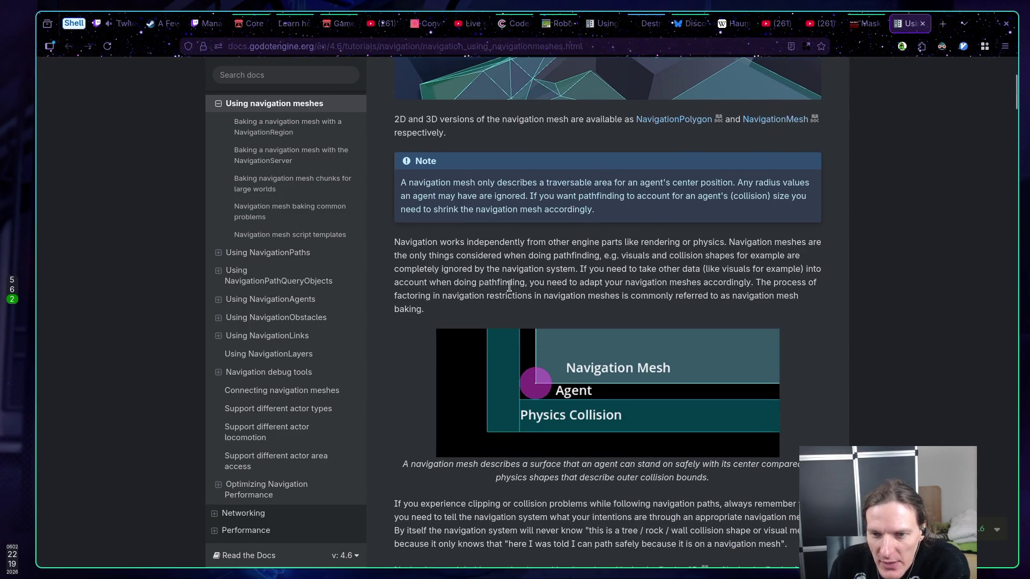
{"action": "scroll", "coordinate": [512, 278], "scroll_direction": "down", "scroll_amount": 1}
{"action": "scroll", "coordinate": [512, 278], "scroll_direction": "up", "scroll_amount": 5}
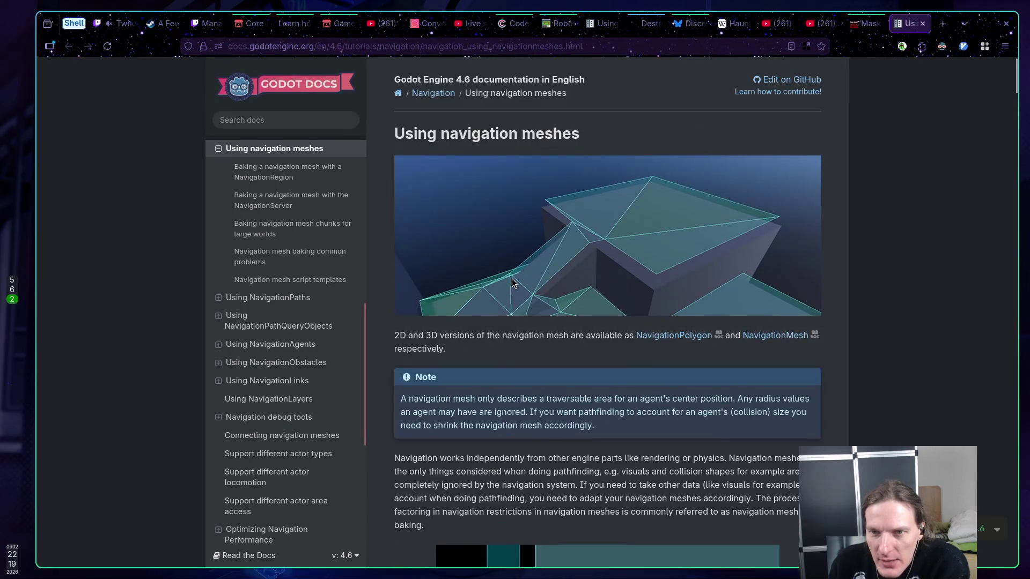
{"action": "scroll", "coordinate": [512, 278], "scroll_direction": "down", "scroll_amount": 3}
{"action": "scroll", "coordinate": [512, 278], "scroll_direction": "down", "scroll_amount": 2}
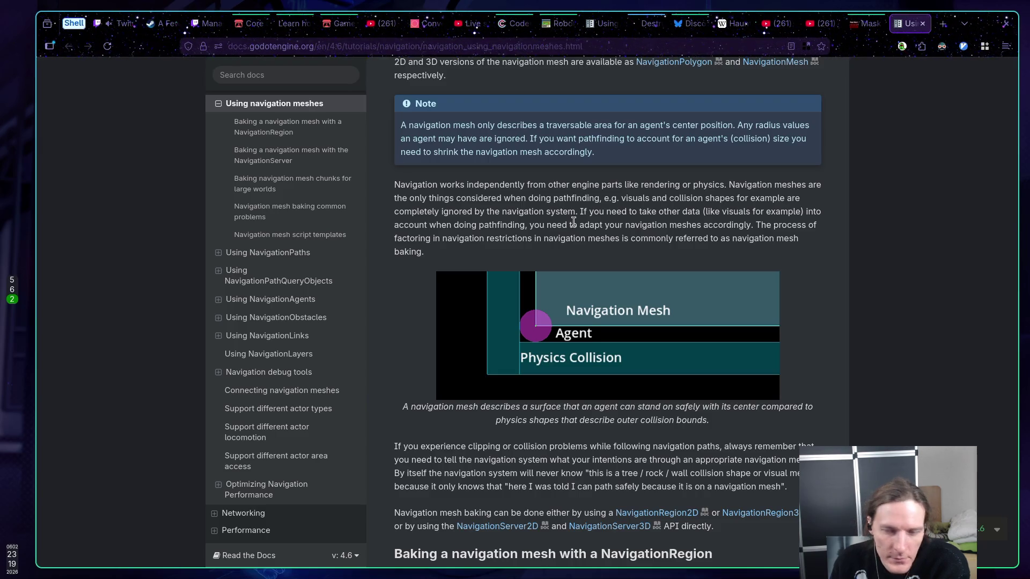
Scroll the Using navigation meshes page to the Baking with a NavigationRegion2D section, then return to Godot
{"action": "scroll", "coordinate": [558, 219], "scroll_direction": "down", "scroll_amount": 2}
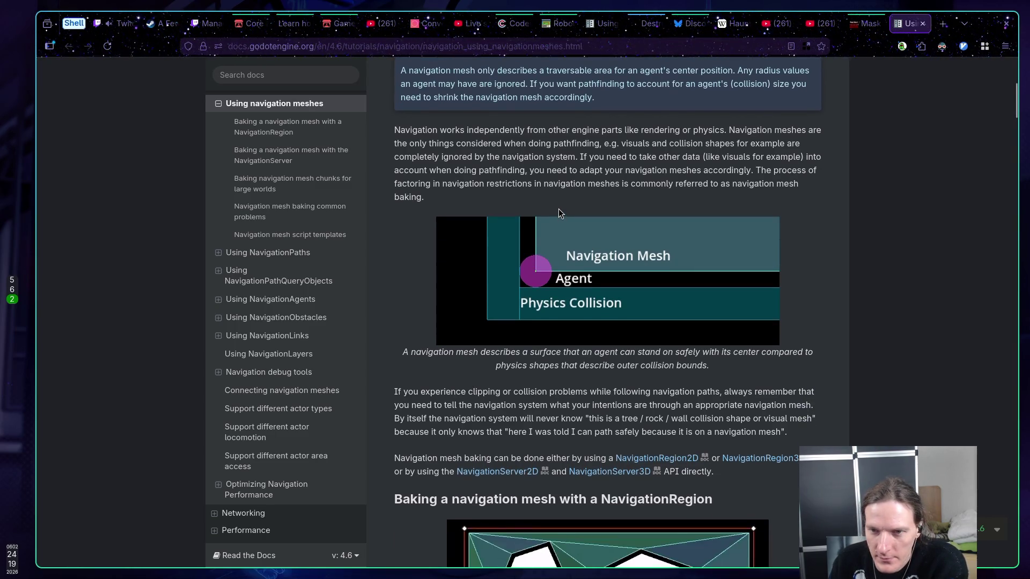
{"action": "scroll", "coordinate": [559, 209], "scroll_direction": "down", "scroll_amount": 2}
{"action": "scroll", "coordinate": [558, 210], "scroll_direction": "up", "scroll_amount": 2}
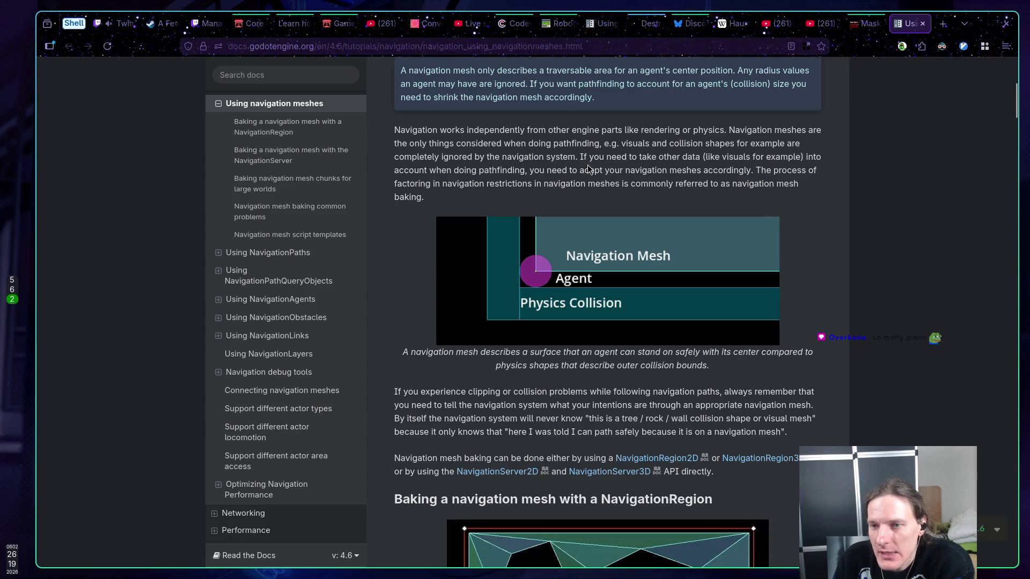
{"action": "scroll", "coordinate": [621, 182], "scroll_direction": "down", "scroll_amount": 1}
{"action": "scroll", "coordinate": [609, 223], "scroll_direction": "down", "scroll_amount": 3}
{"action": "scroll", "coordinate": [574, 205], "scroll_direction": "up", "scroll_amount": 5}
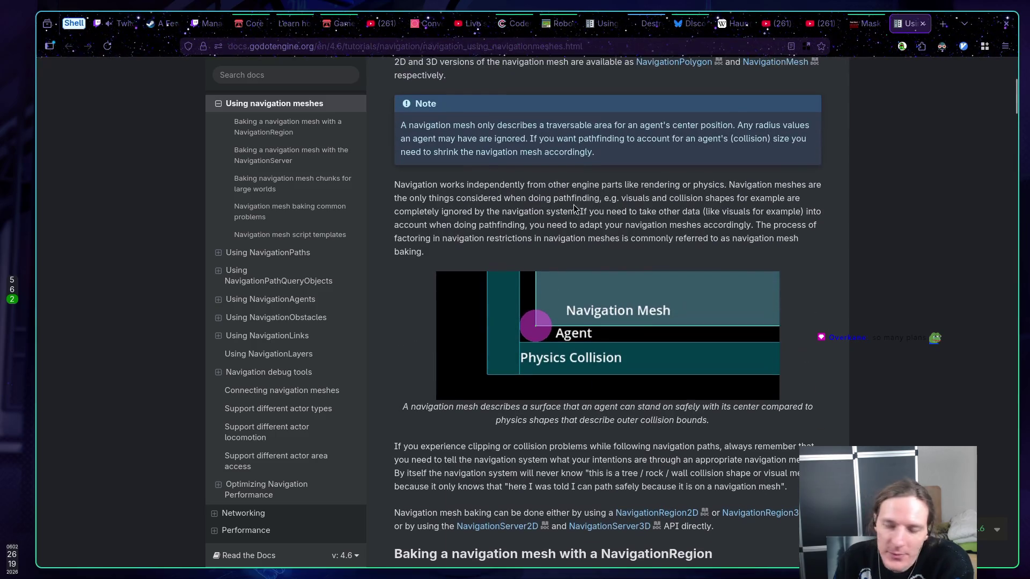
{"action": "scroll", "coordinate": [545, 204], "scroll_direction": "down", "scroll_amount": 1}
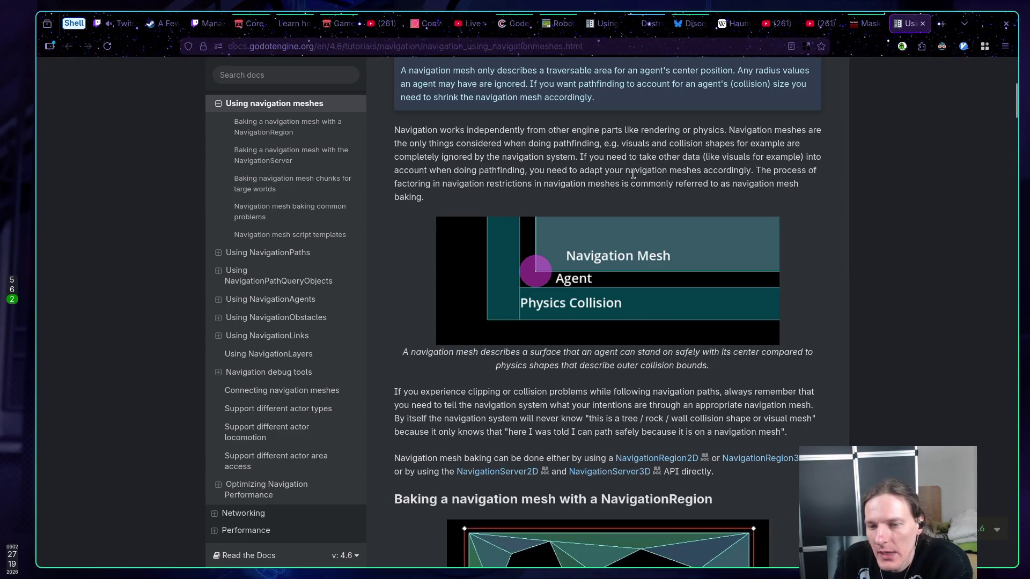
{"action": "scroll", "coordinate": [631, 174], "scroll_direction": "down", "scroll_amount": 1}
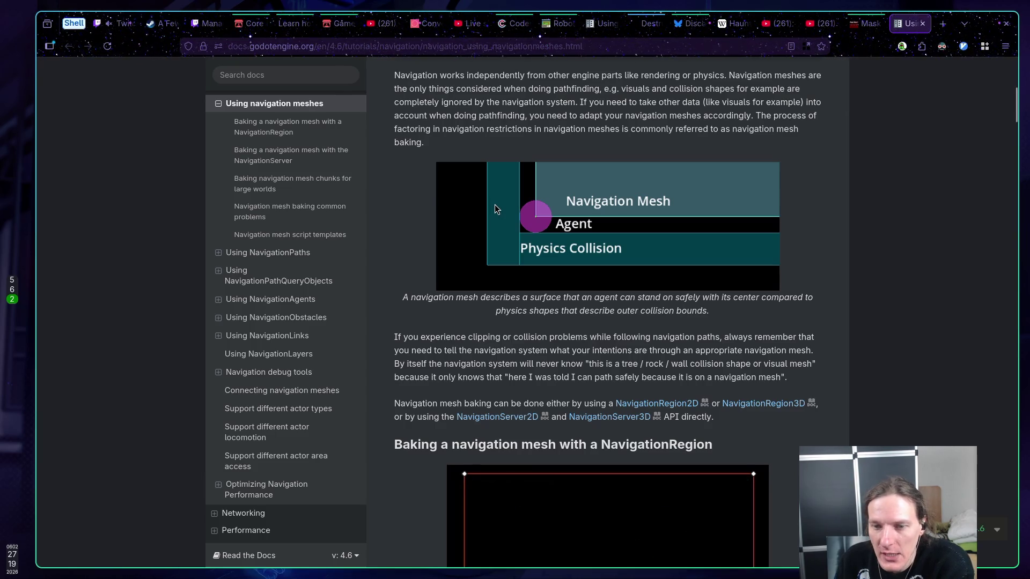
{"action": "scroll", "coordinate": [494, 206], "scroll_direction": "down", "scroll_amount": 1}
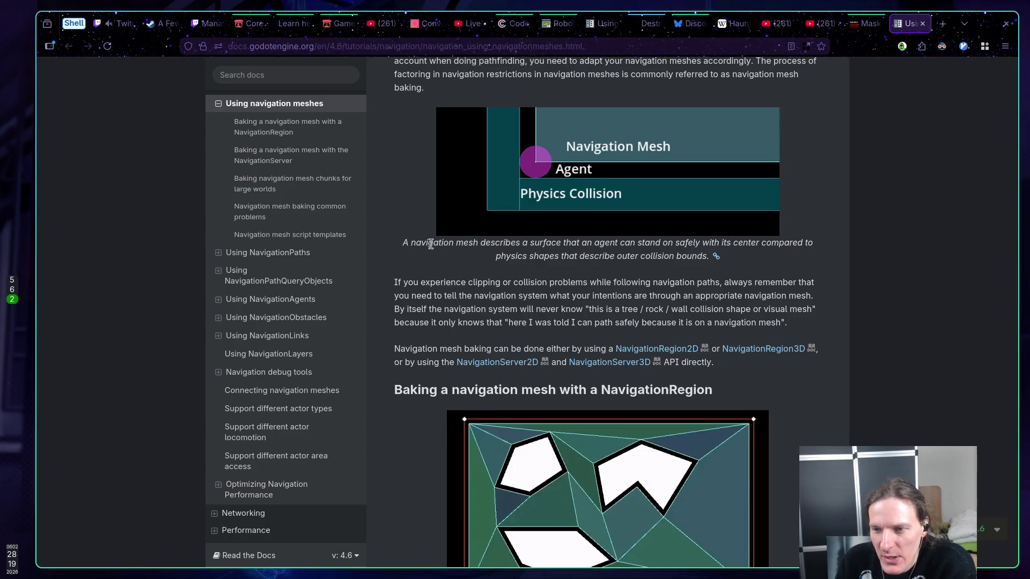
{"action": "scroll", "coordinate": [431, 245], "scroll_direction": "down", "scroll_amount": 3}
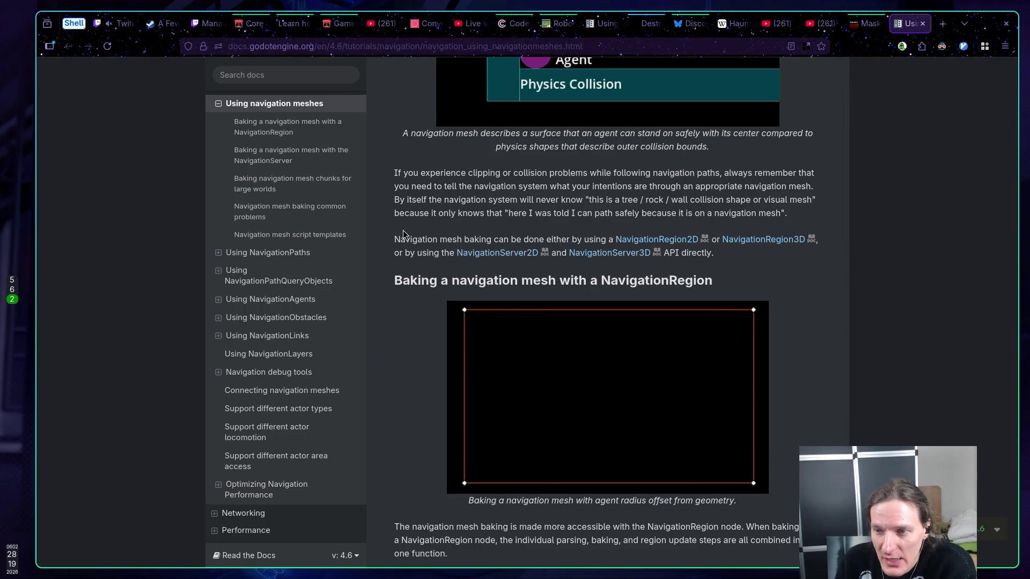
{"action": "scroll", "coordinate": [401, 232], "scroll_direction": "down", "scroll_amount": 1}
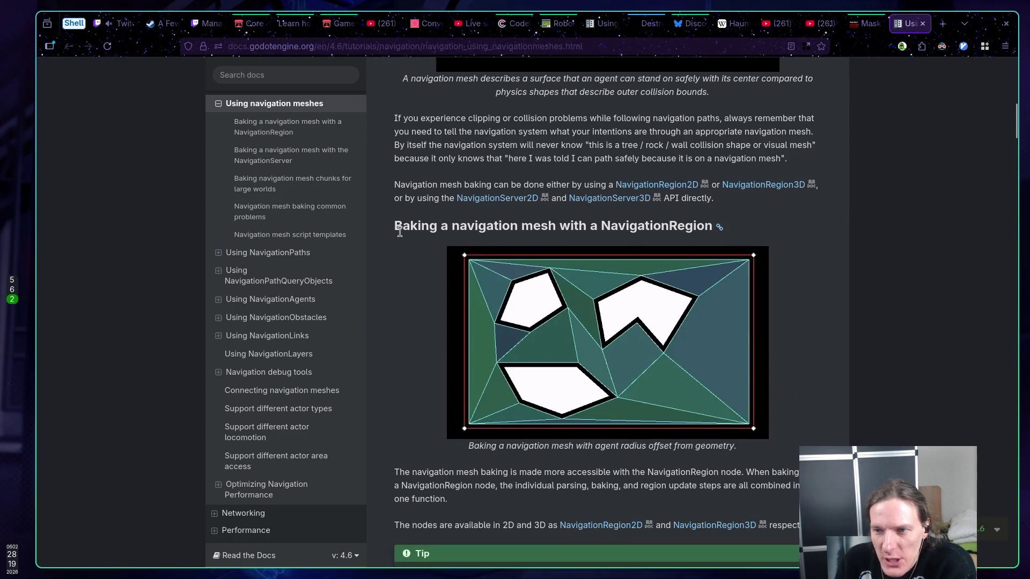
{"action": "scroll", "coordinate": [399, 232], "scroll_direction": "down", "scroll_amount": 1}
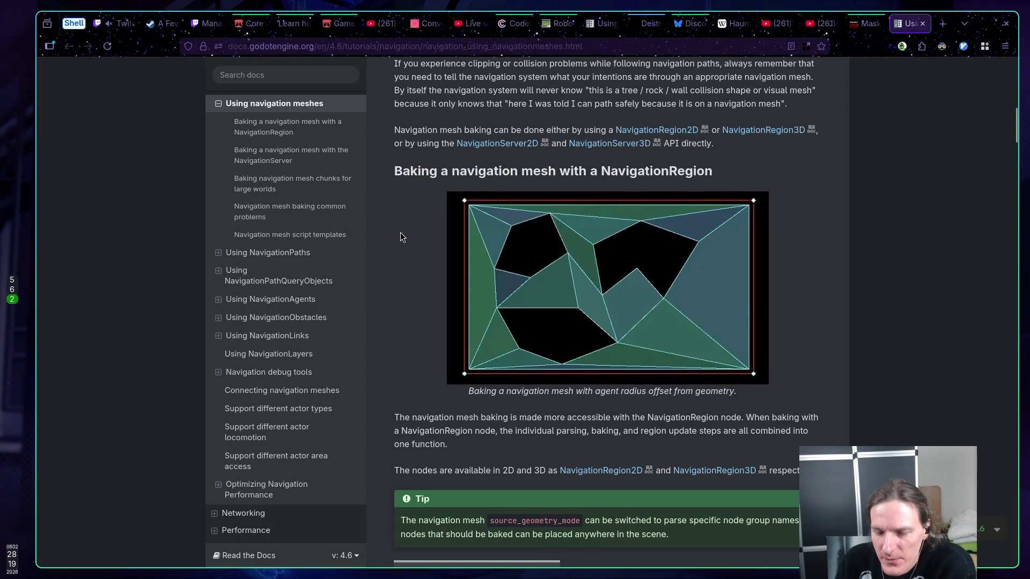
{"action": "scroll", "coordinate": [400, 233], "scroll_direction": "down", "scroll_amount": 1}
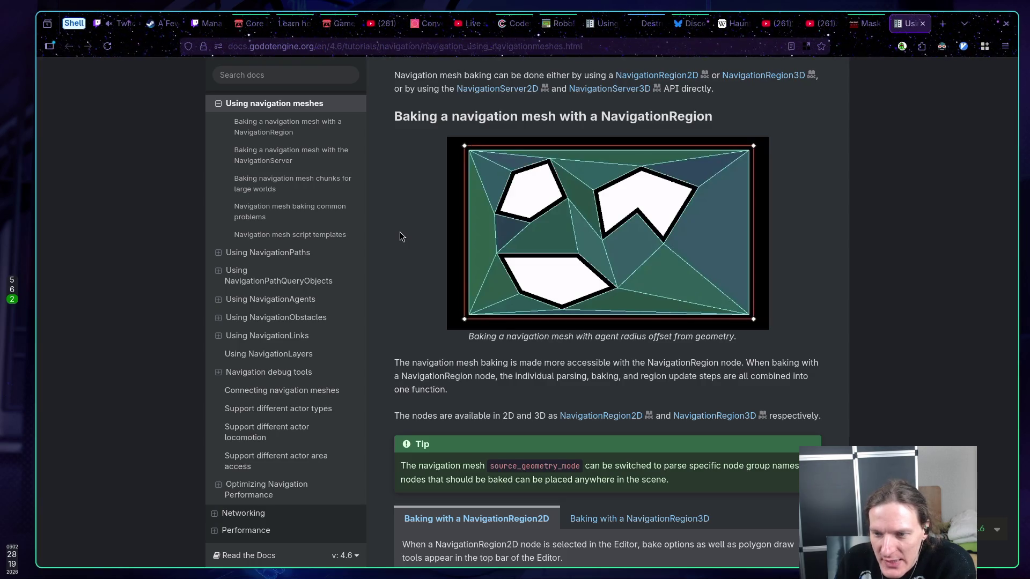
{"action": "scroll", "coordinate": [400, 231], "scroll_direction": "down", "scroll_amount": 1}
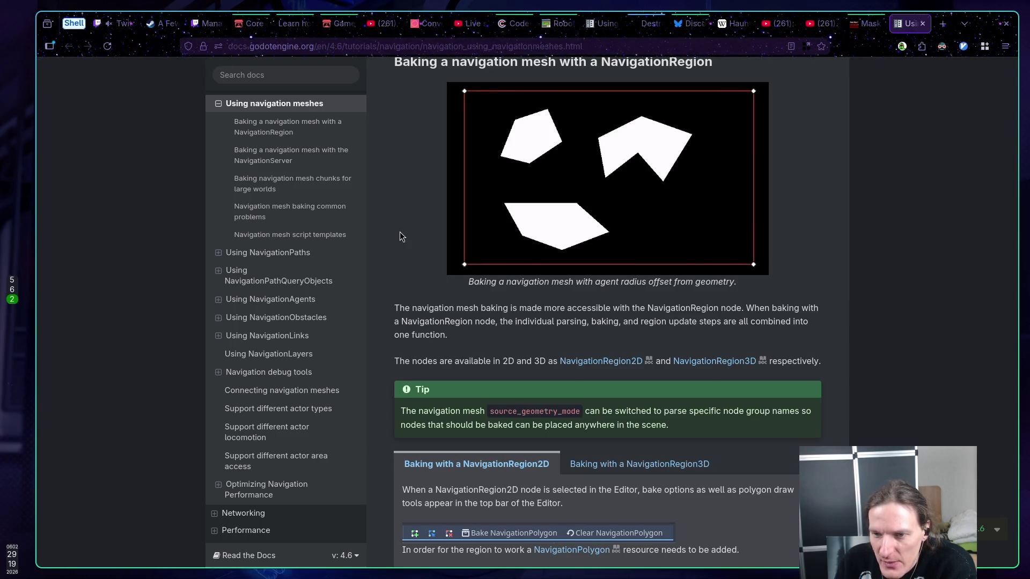
{"action": "scroll", "coordinate": [400, 232], "scroll_direction": "down", "scroll_amount": 2}
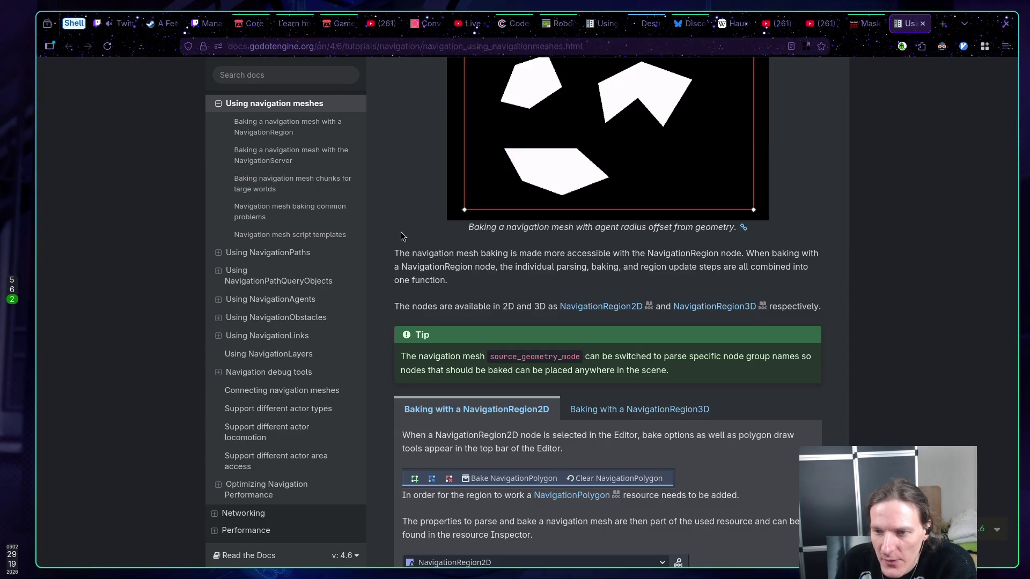
{"action": "scroll", "coordinate": [401, 232], "scroll_direction": "down", "scroll_amount": 2}
{"action": "scroll", "coordinate": [401, 232], "scroll_direction": "down", "scroll_amount": 2}
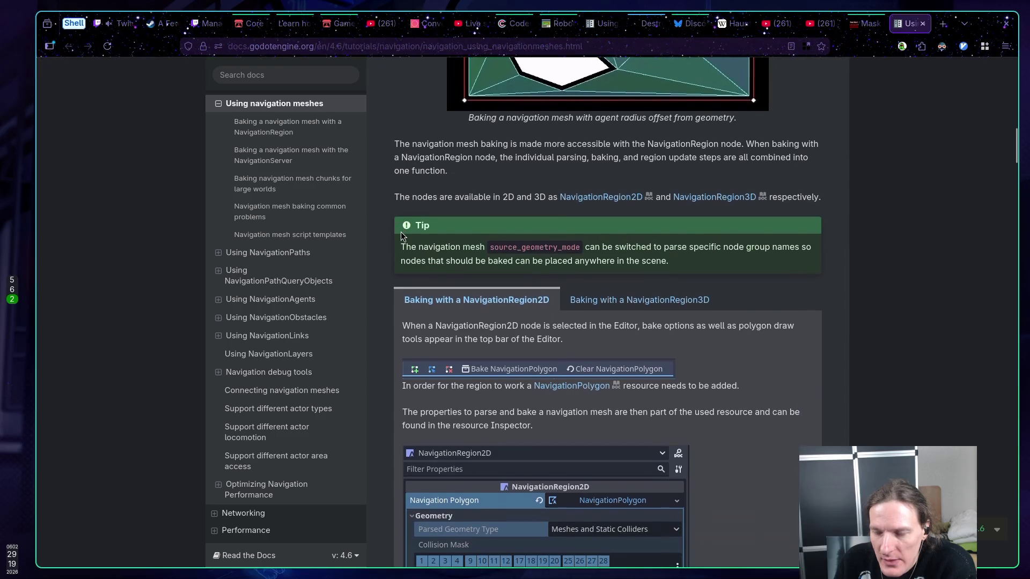
{"action": "scroll", "coordinate": [401, 231], "scroll_direction": "down", "scroll_amount": 2}
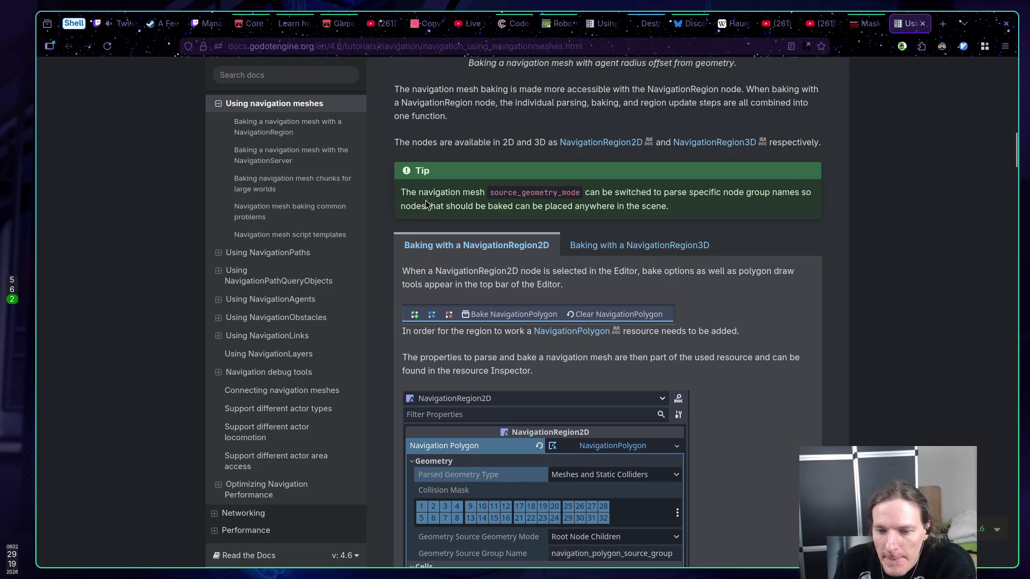
{"action": "scroll", "coordinate": [425, 201], "scroll_direction": "down", "scroll_amount": 1}
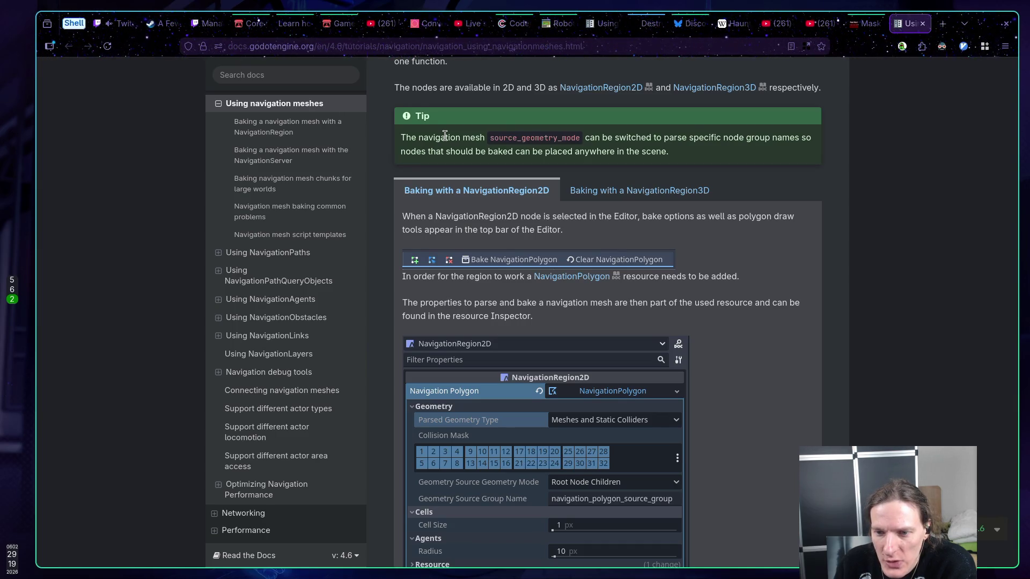
{"action": "scroll", "coordinate": [444, 136], "scroll_direction": "down", "scroll_amount": 1}
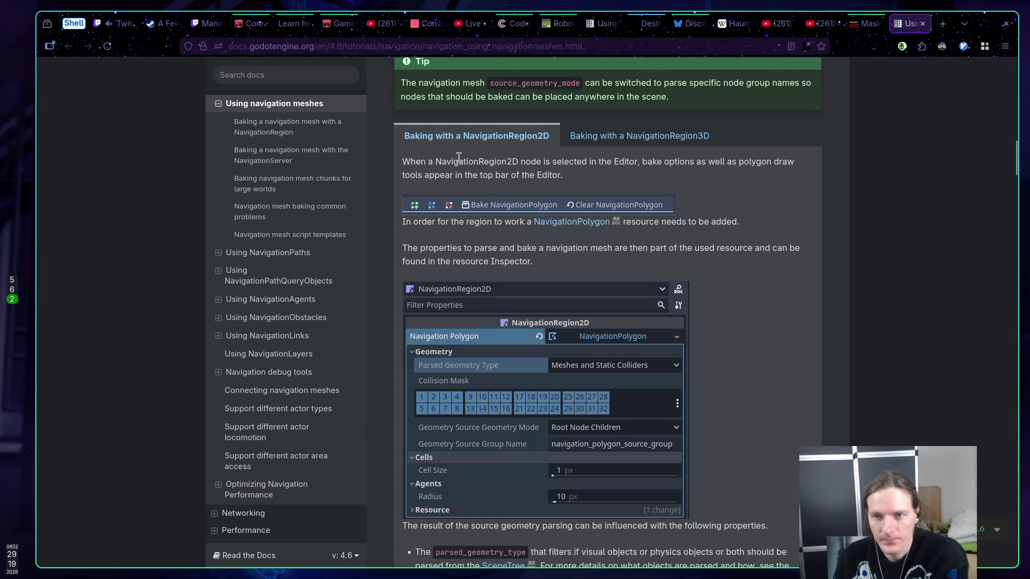
{"action": "key", "text": "alt+Tab"}
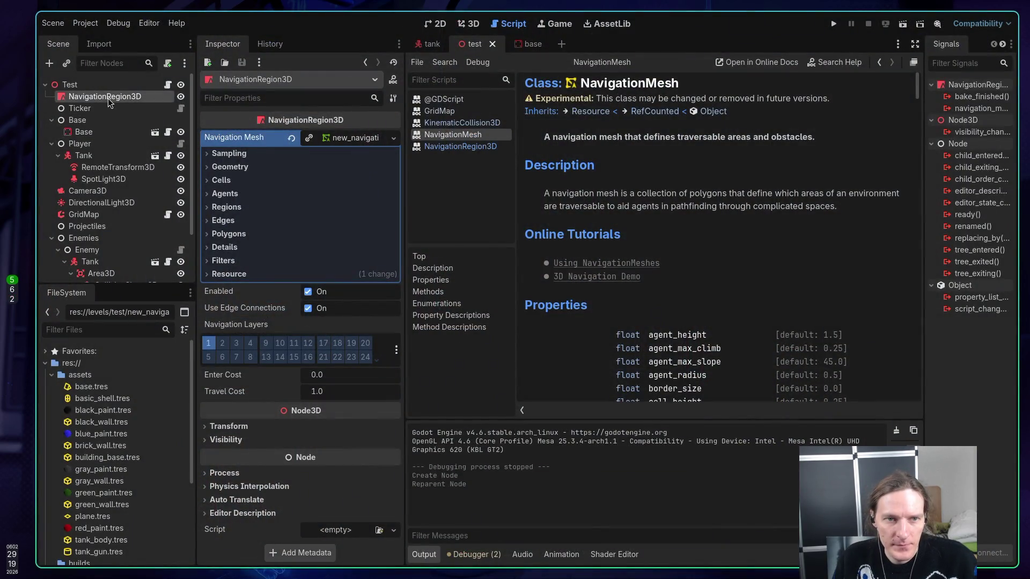
Clear the NavigationRegion3D's old navigation mesh and assign a new NavigationMesh resource
{"action": "right_click", "coordinate": [351, 141]}
{"action": "left_click", "coordinate": [376, 161]}
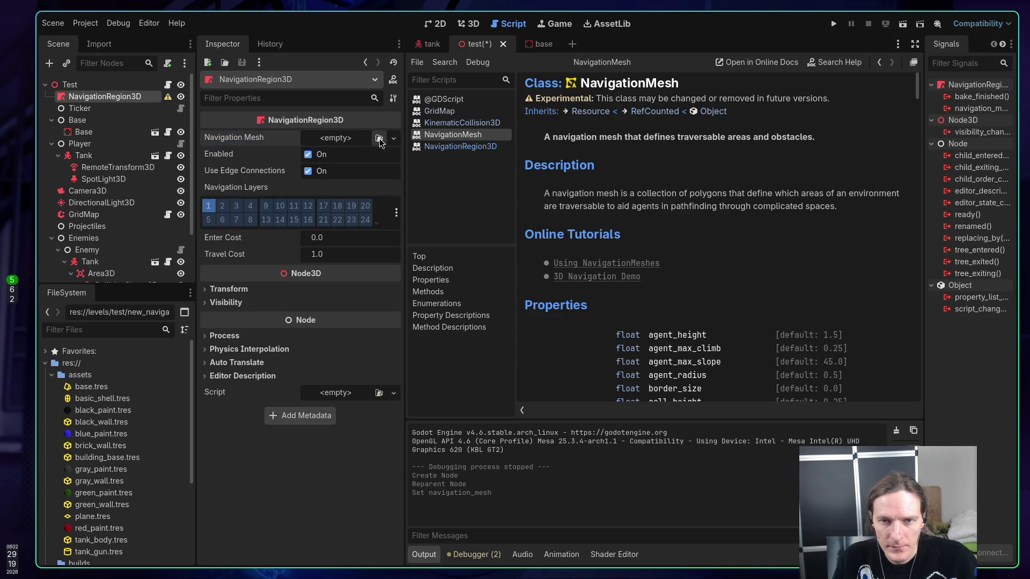
{"action": "left_click", "coordinate": [394, 138]}
{"action": "left_click", "coordinate": [346, 169]}
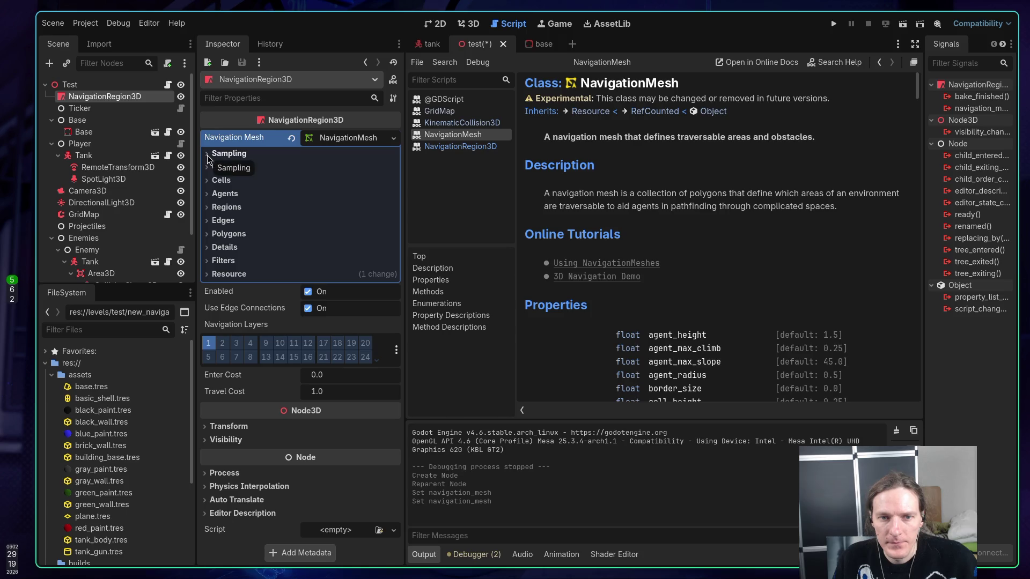
Keep Root Node Children as the mesh's Source Geometry Mode and save the test scene
{"action": "left_click", "coordinate": [244, 167]}
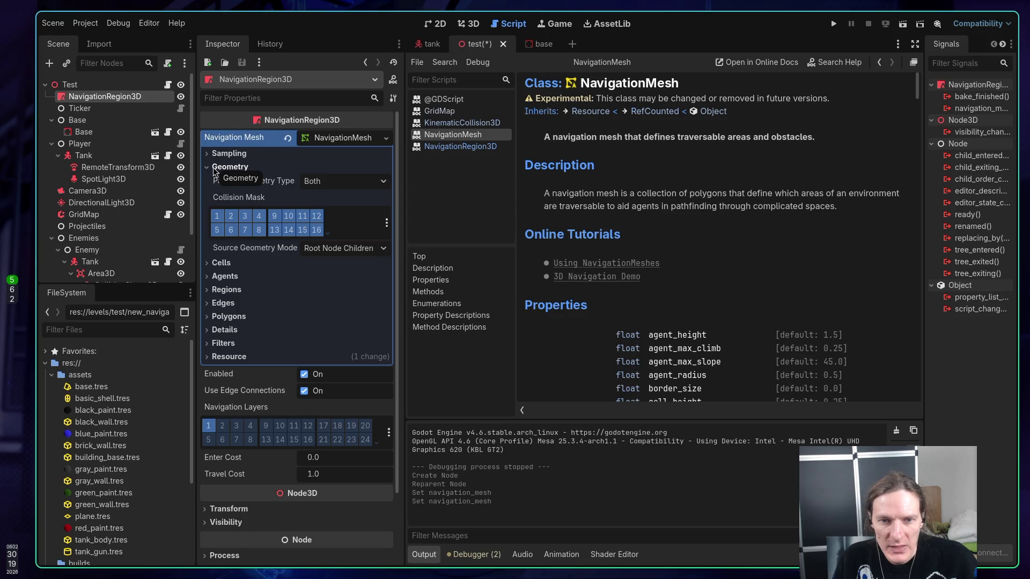
{"action": "left_click", "coordinate": [338, 250]}
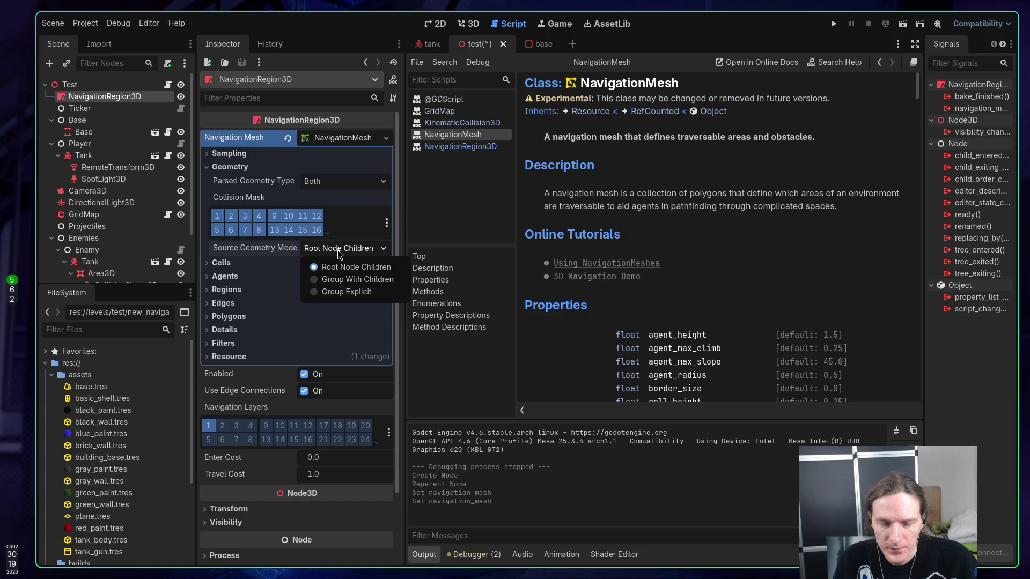
{"action": "left_click", "coordinate": [339, 252]}
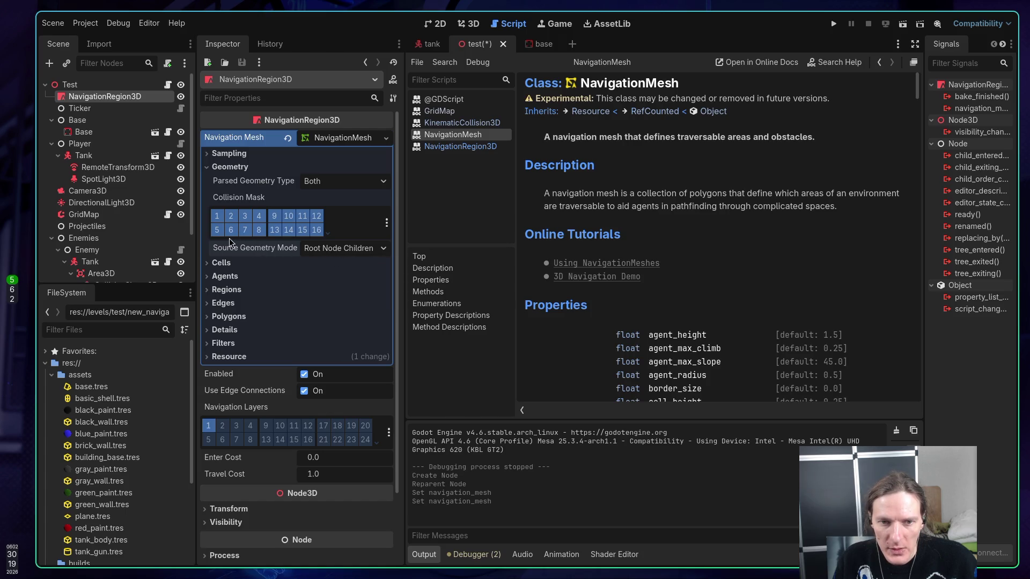
{"action": "left_click", "coordinate": [211, 167]}
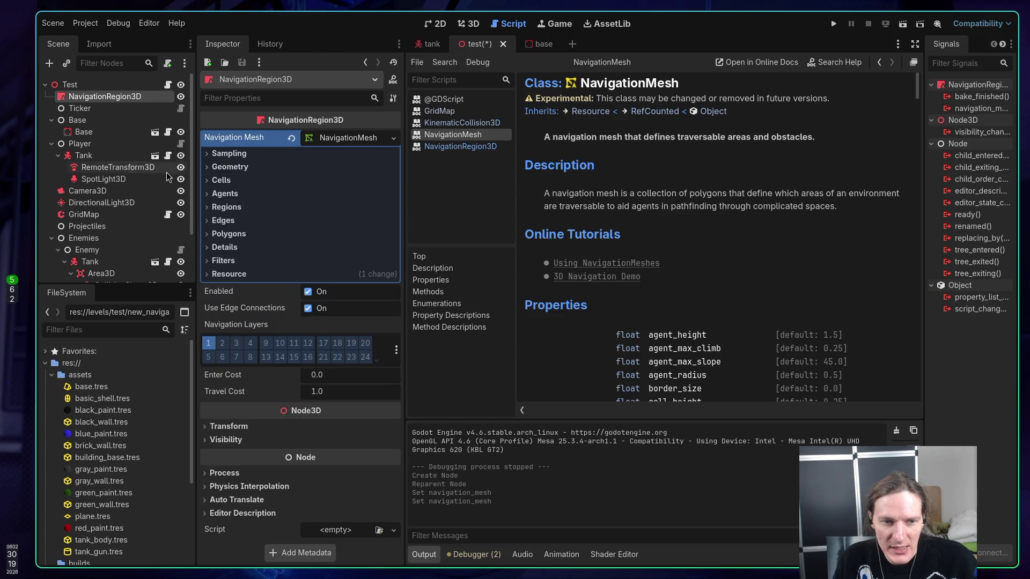
{"action": "scroll", "coordinate": [138, 173], "scroll_direction": "down", "scroll_amount": 2}
{"action": "scroll", "coordinate": [139, 173], "scroll_direction": "up", "scroll_amount": 2}
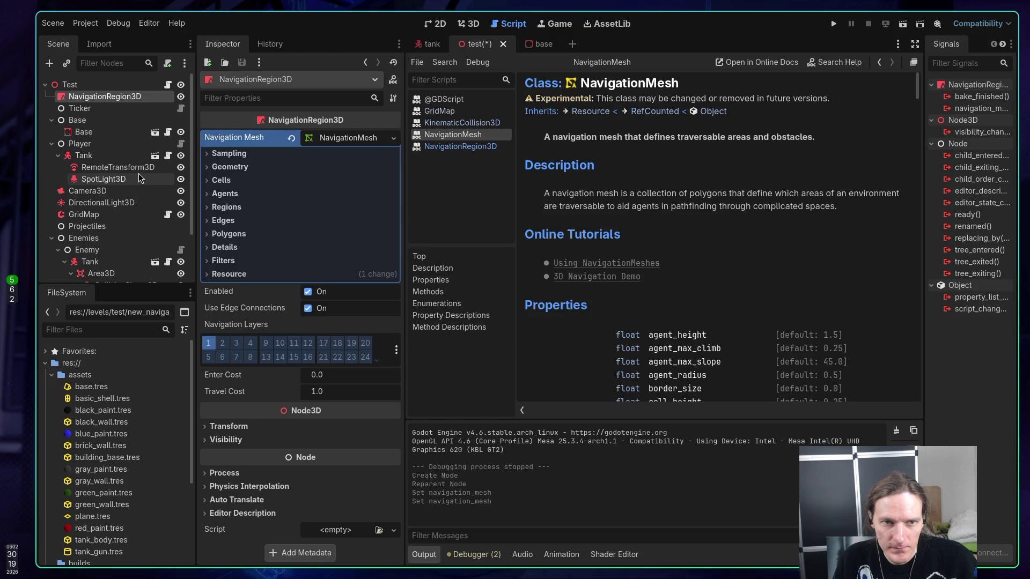
{"action": "key", "text": "ctrl+s"}
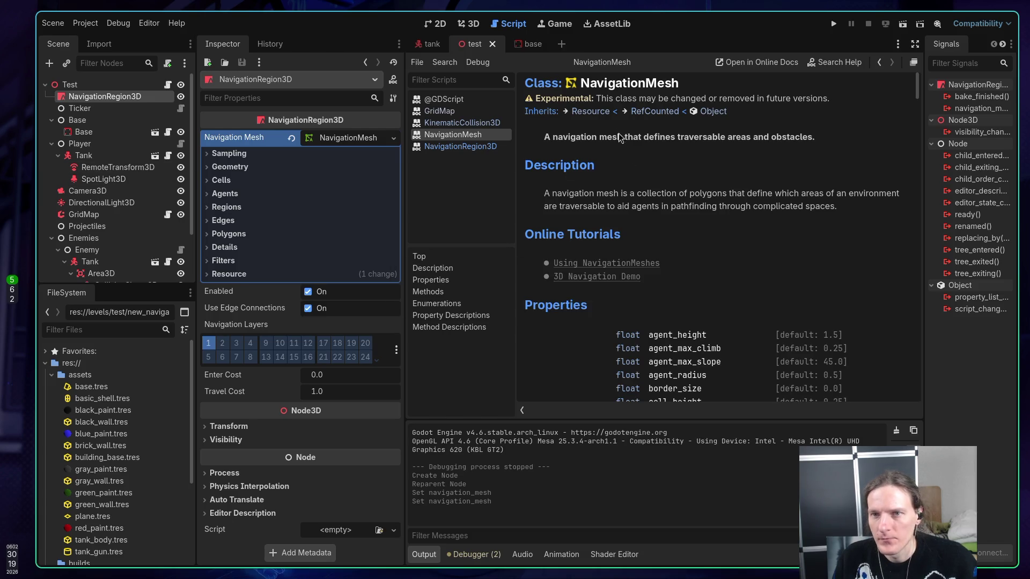
{"action": "left_click", "coordinate": [467, 25]}
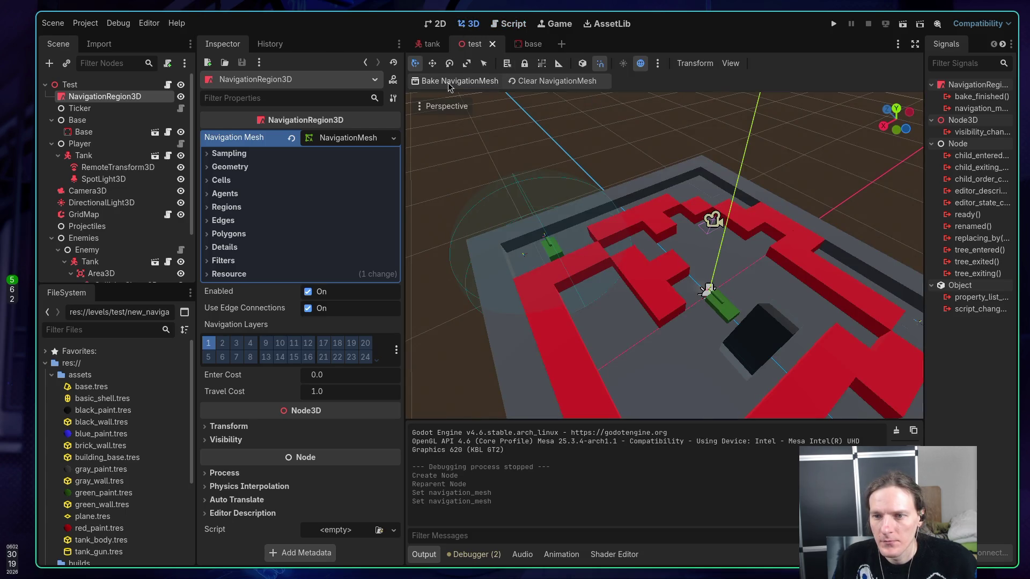
Zoom and orbit the 3D viewport camera across the red-walled maze level
{"action": "scroll", "coordinate": [665, 257], "scroll_direction": "up", "scroll_amount": 5}
{"action": "left_click_drag", "start_coordinate": [665, 258], "coordinate": [456, 210]}
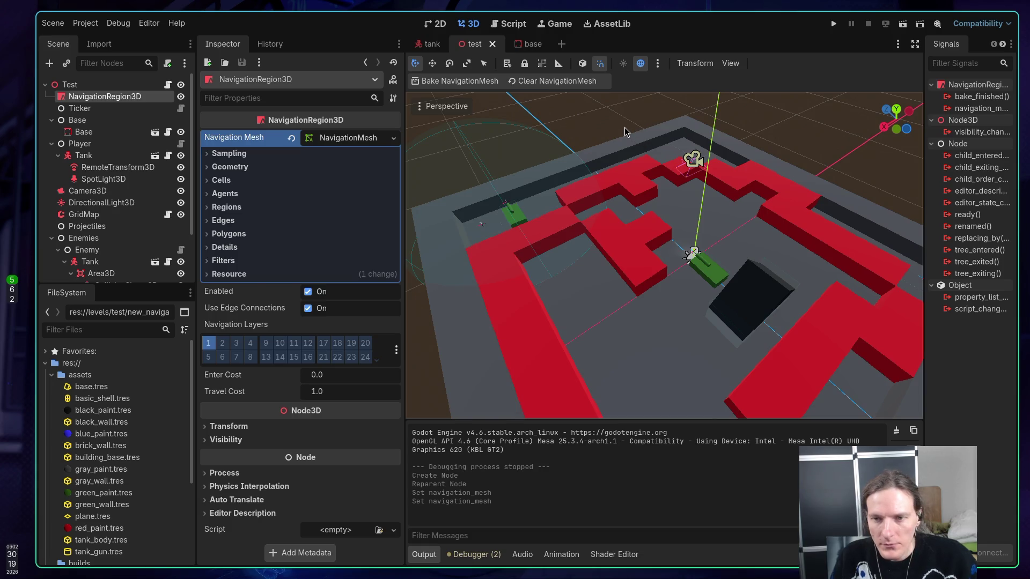
Return to the Godot docs navigation mesh page and show the 'Baking with a NavigationRegion3D' section
{"action": "key", "text": "super+2"}
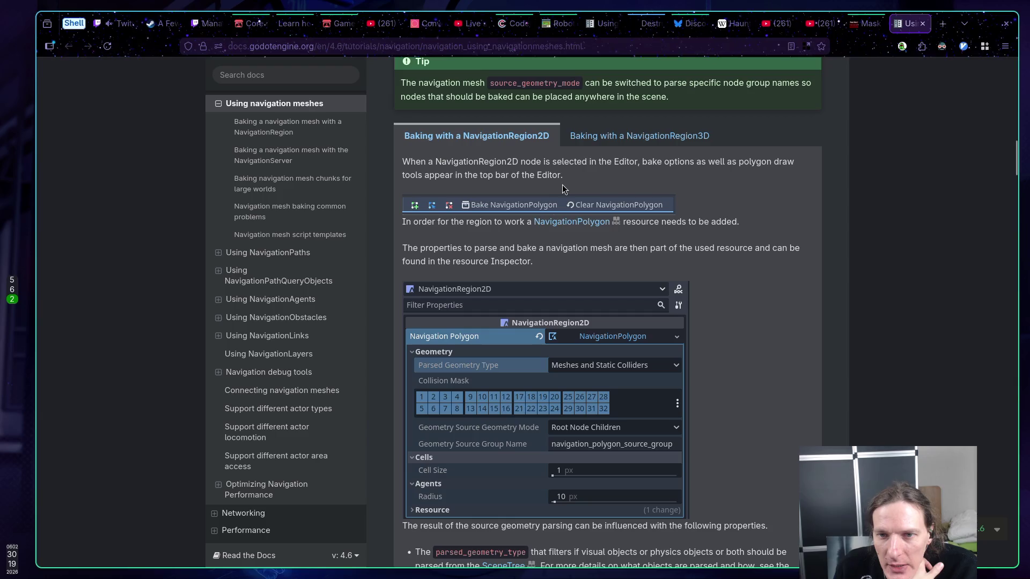
{"action": "left_click", "coordinate": [609, 137]}
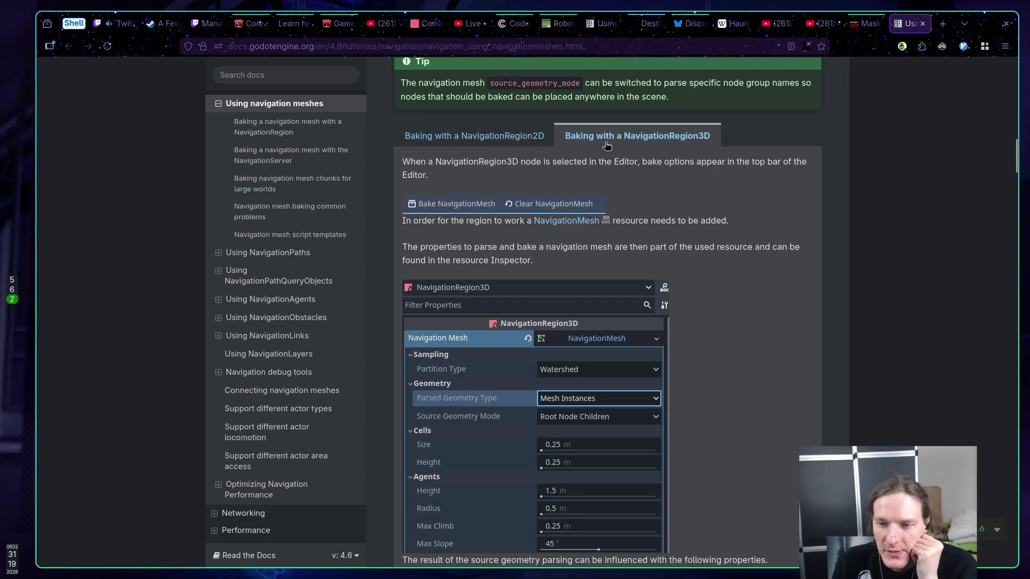
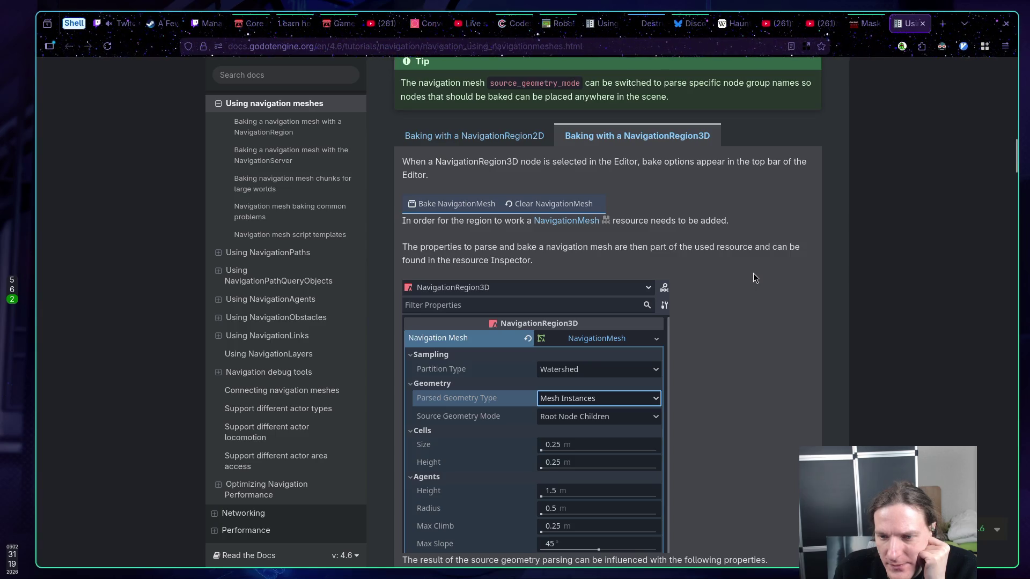
Leave Parsed Geometry Type at Both and save the test scene
{"action": "scroll", "coordinate": [753, 278], "scroll_direction": "down", "scroll_amount": 1}
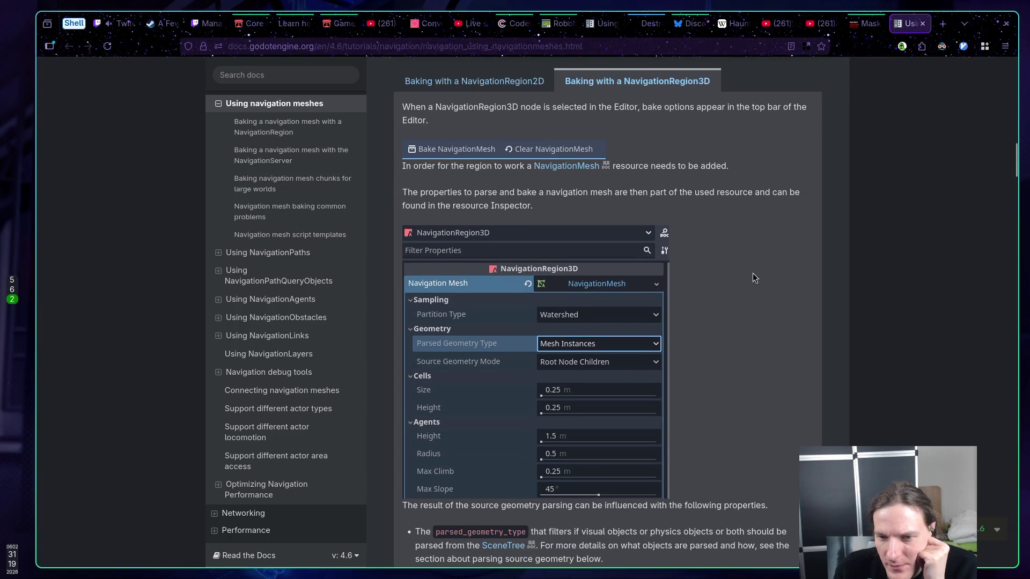
{"action": "key", "text": "alt+Tab"}
{"action": "left_click", "coordinate": [361, 181]}
{"action": "left_click", "coordinate": [360, 181]}
{"action": "key", "text": "ctrl+s"}
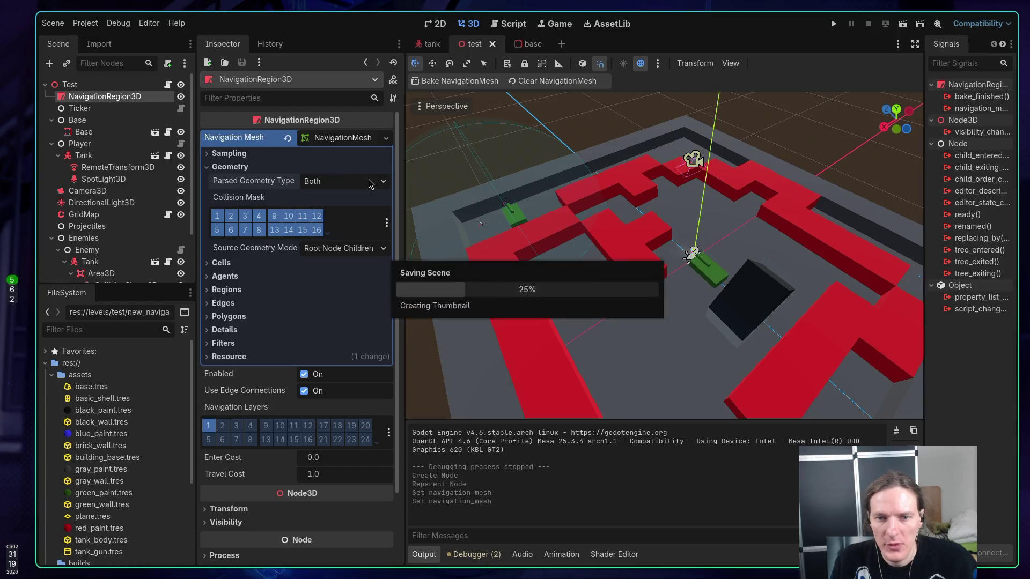
Read down the Godot docs to the 'To quickly test the 3D baking' steps
{"action": "key", "text": "alt+Tab"}
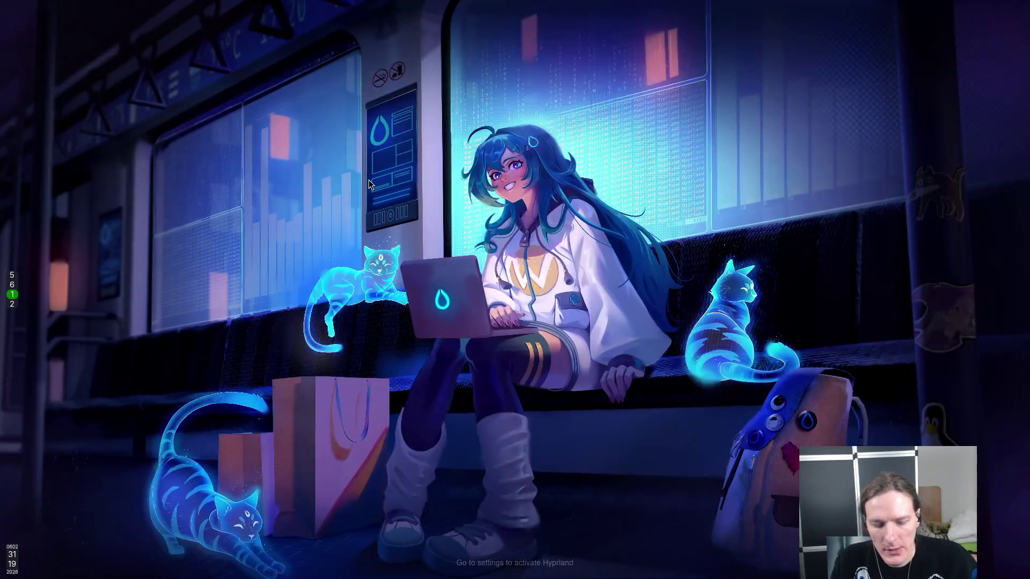
{"action": "scroll", "coordinate": [754, 212], "scroll_direction": "down", "scroll_amount": 3}
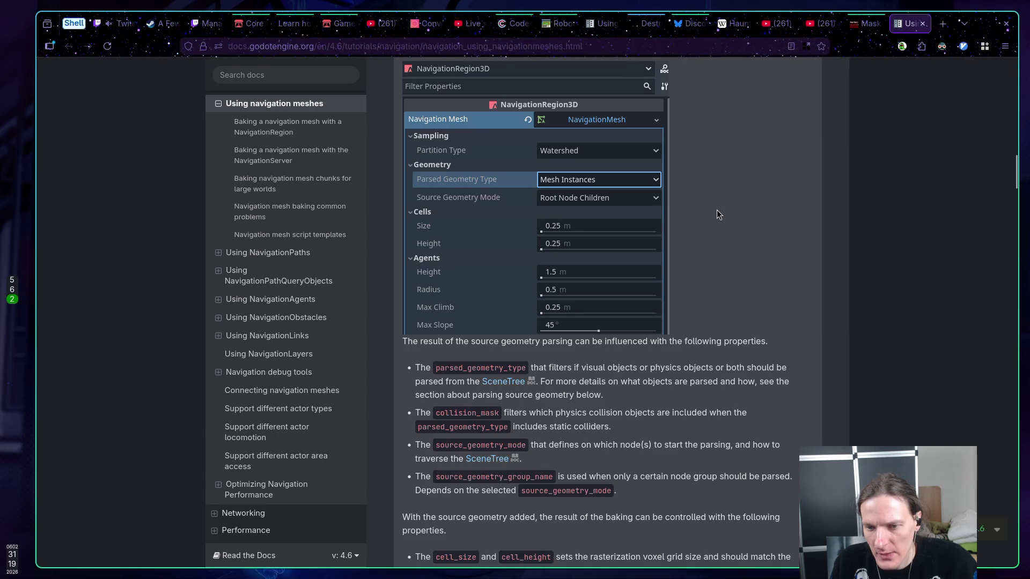
{"action": "scroll", "coordinate": [712, 214], "scroll_direction": "down", "scroll_amount": 5}
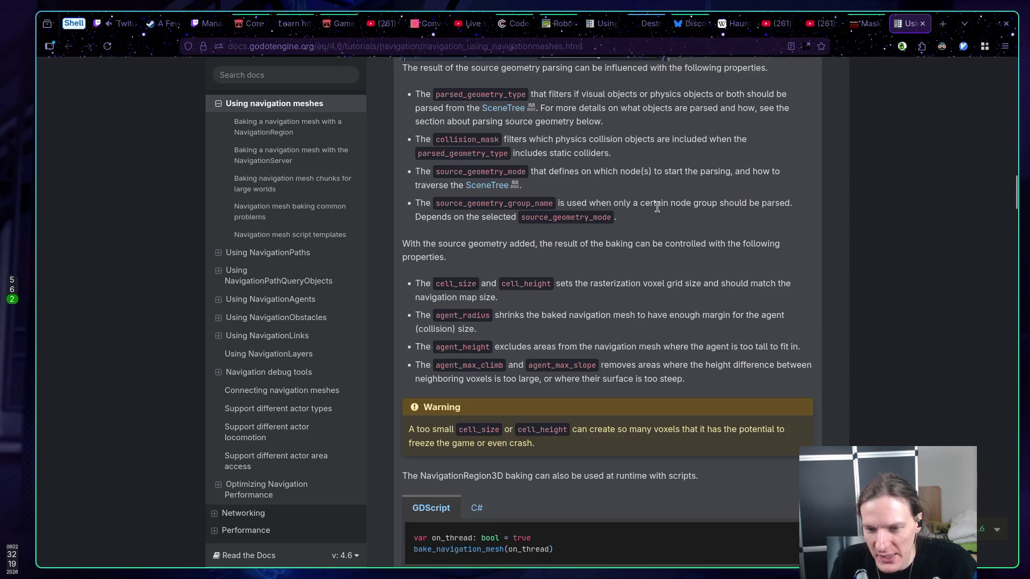
{"action": "scroll", "coordinate": [651, 204], "scroll_direction": "down", "scroll_amount": 2}
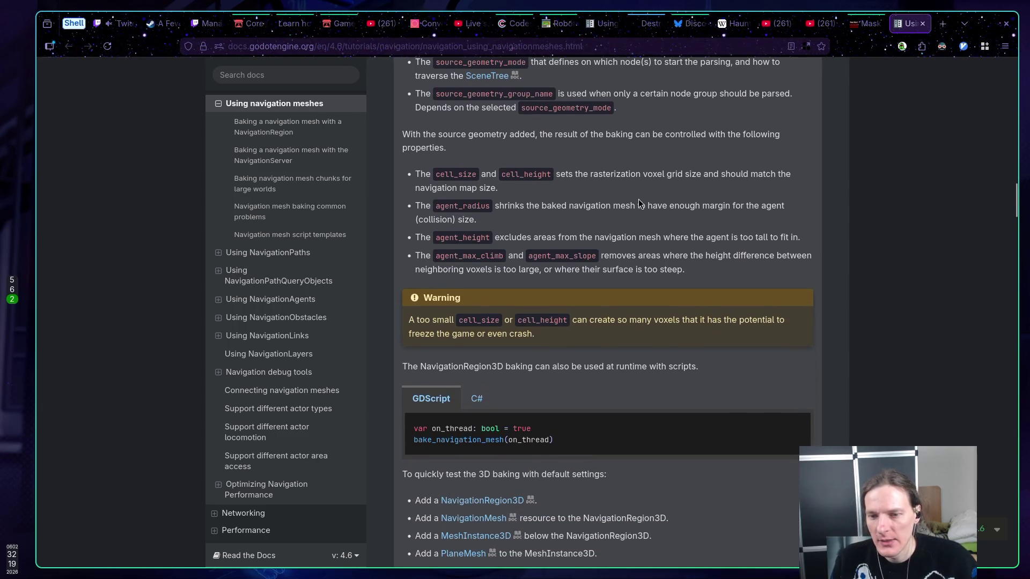
{"action": "scroll", "coordinate": [632, 199], "scroll_direction": "down", "scroll_amount": 1}
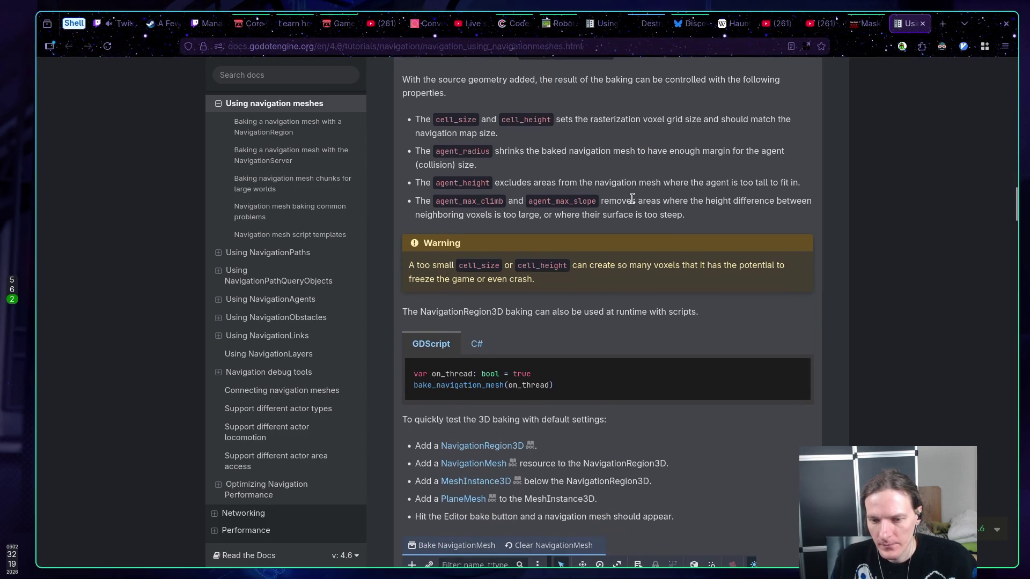
{"action": "scroll", "coordinate": [632, 198], "scroll_direction": "down", "scroll_amount": 3}
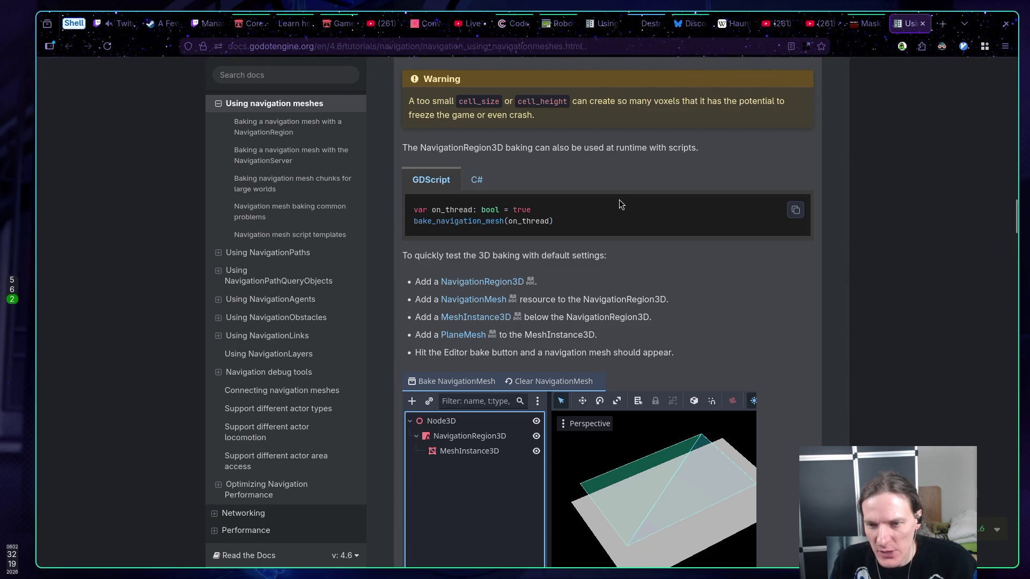
{"action": "key", "text": "super+5"}
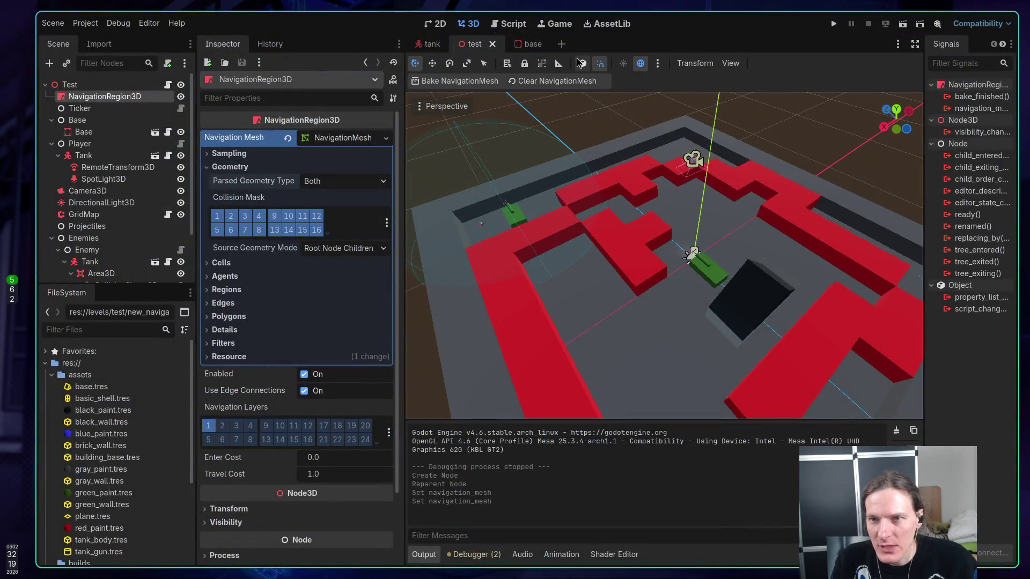
Create a new scene with a Node3D root
{"action": "left_click", "coordinate": [561, 43]}
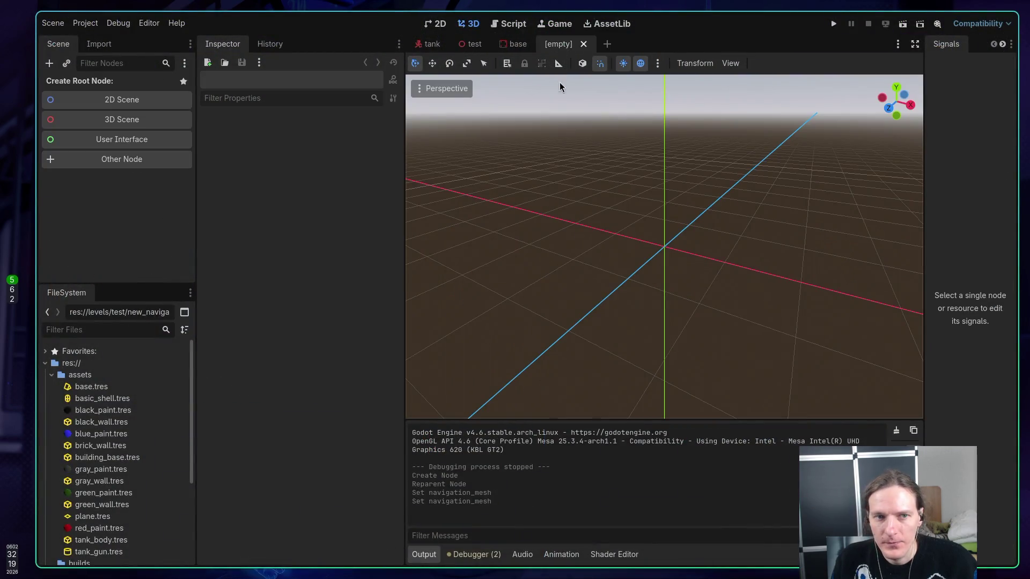
{"action": "left_click", "coordinate": [131, 121]}
{"action": "left_click", "coordinate": [150, 131]}
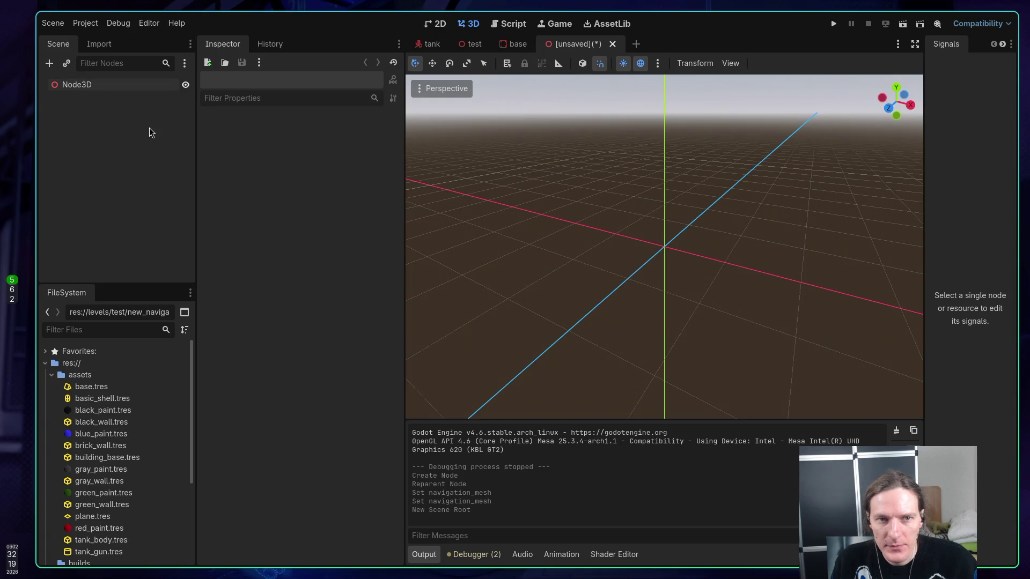
Add a NavigationRegion3D child under the Node3D root
{"action": "right_click", "coordinate": [119, 88]}
{"action": "left_click", "coordinate": [147, 102]}
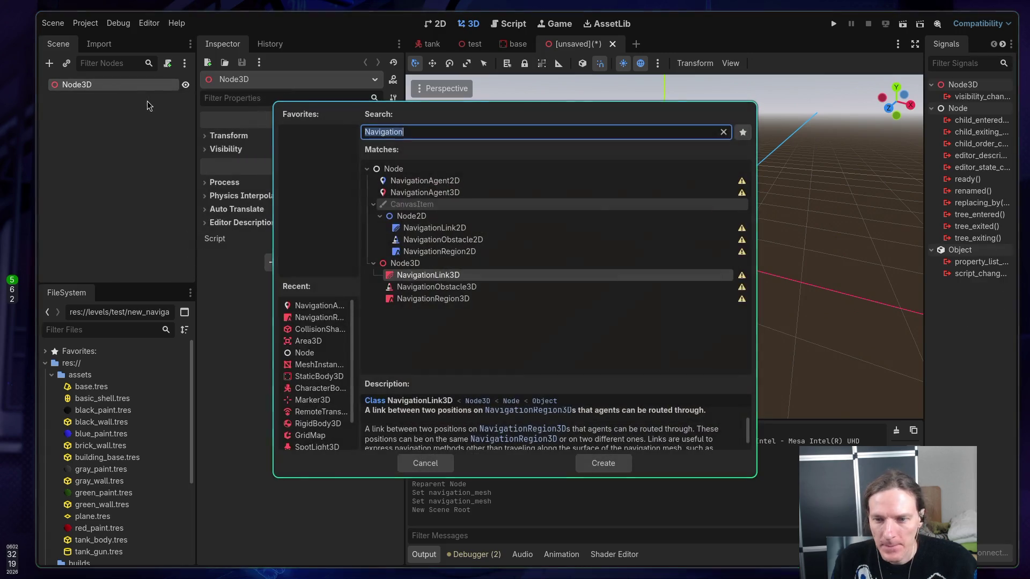
{"action": "type", "text": "N"}
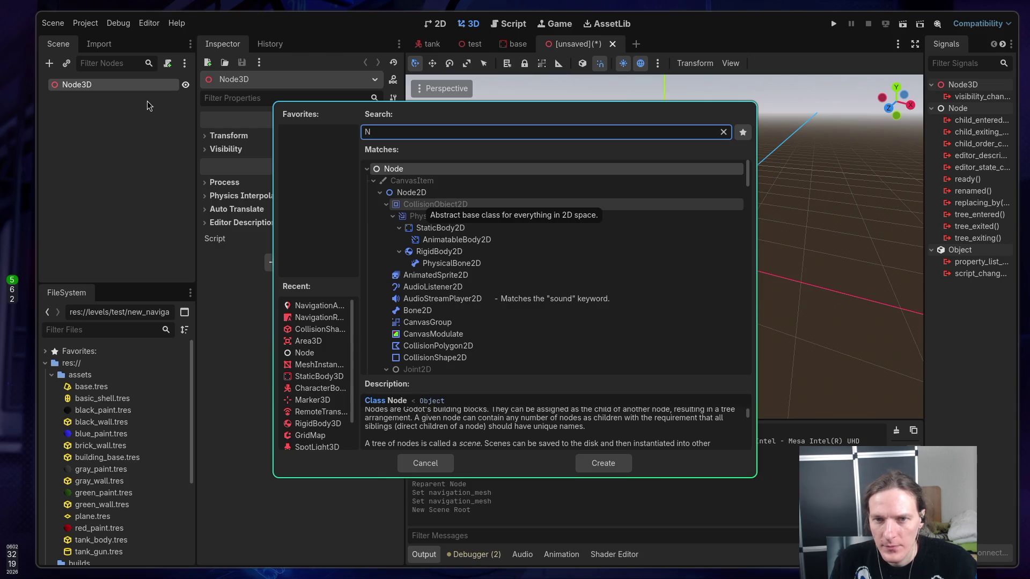
{"action": "key", "text": "BackSpace"}
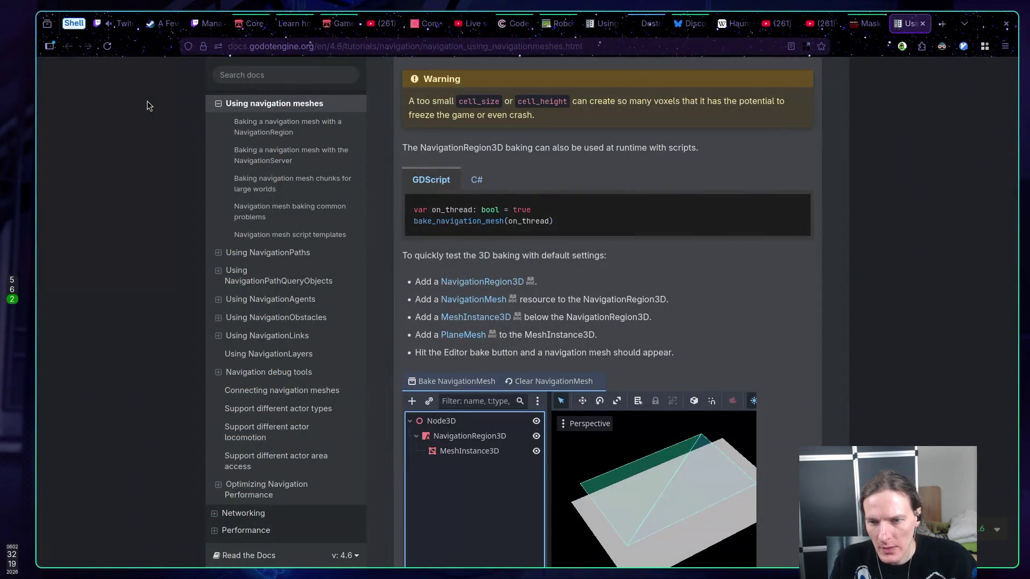
{"action": "key", "text": "super+5"}
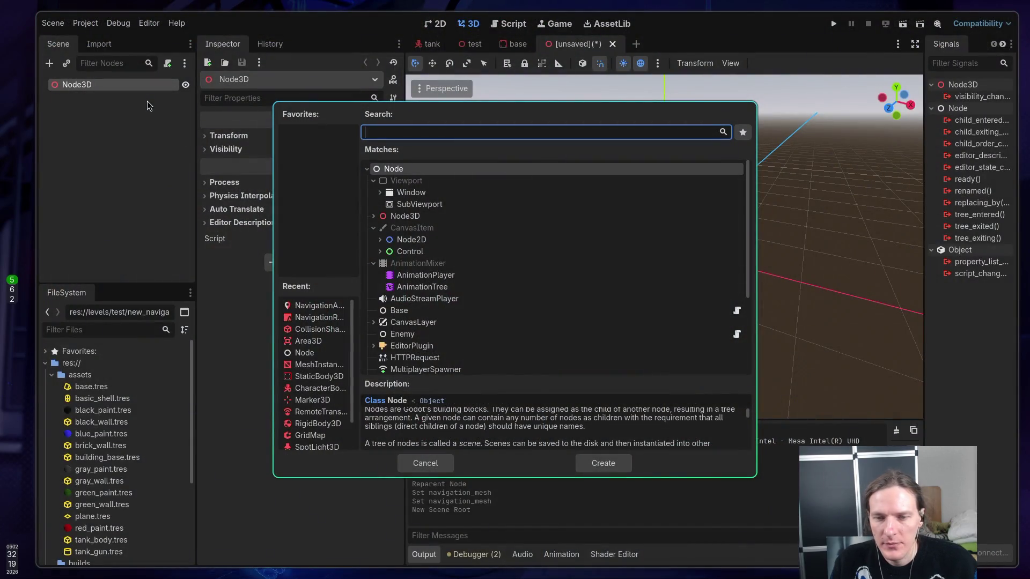
{"action": "type", "text": "navreg"}
{"action": "key", "text": "Return"}
{"action": "key", "text": "super+2"}
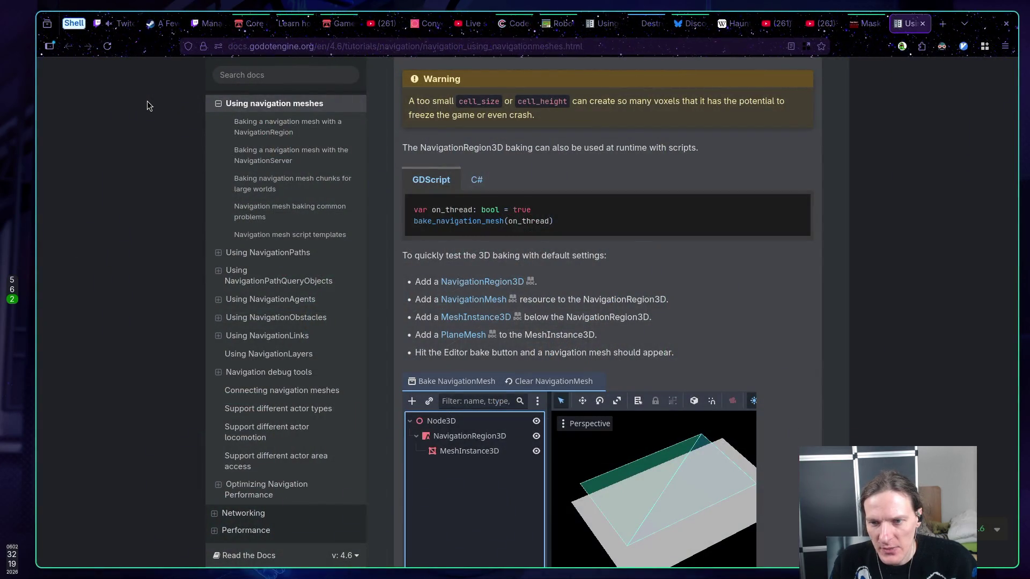
{"action": "key", "text": "super+5"}
Give the NavigationRegion3D a new NavigationMesh resource
{"action": "left_click", "coordinate": [139, 93]}
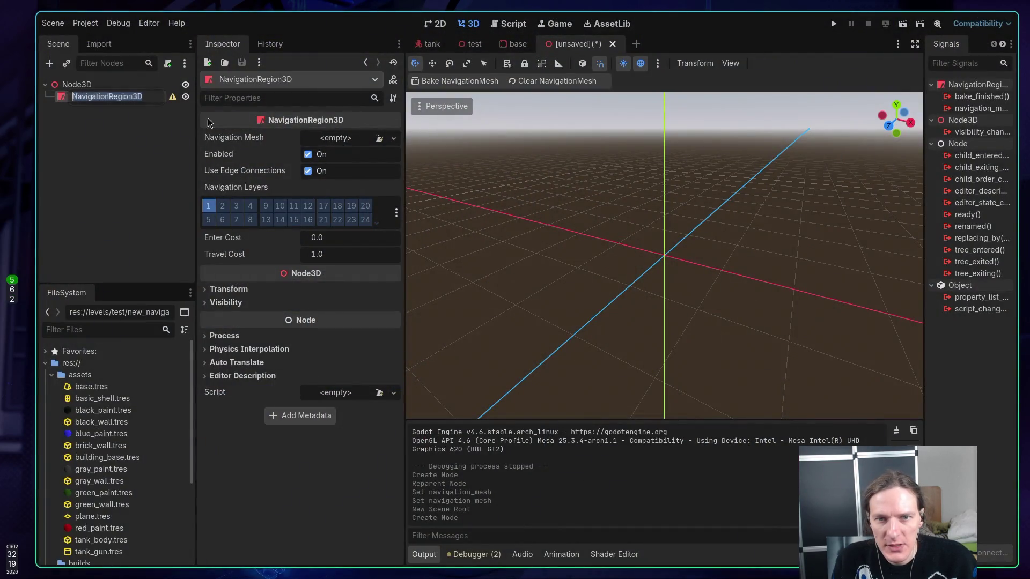
{"action": "key", "text": "Return"}
{"action": "left_click", "coordinate": [393, 138]}
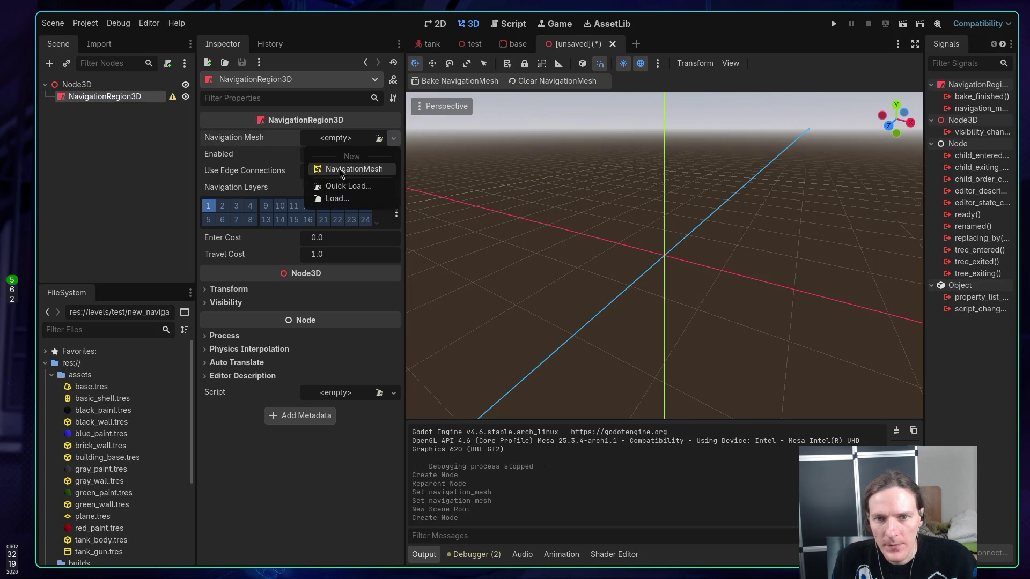
{"action": "left_click", "coordinate": [340, 170]}
{"action": "left_click", "coordinate": [139, 125]}
{"action": "left_click", "coordinate": [107, 101]}
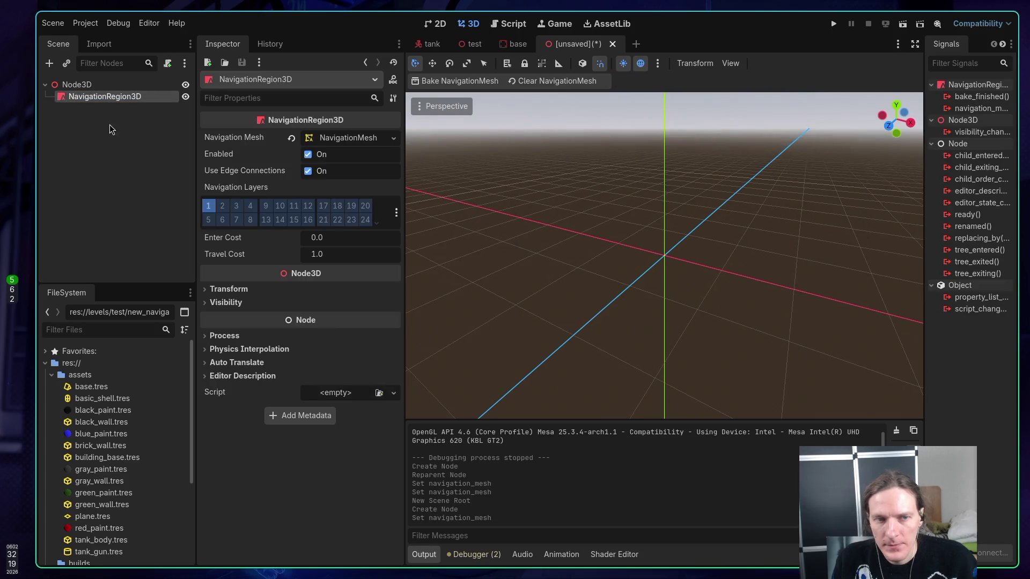
{"action": "key", "text": "super+2"}
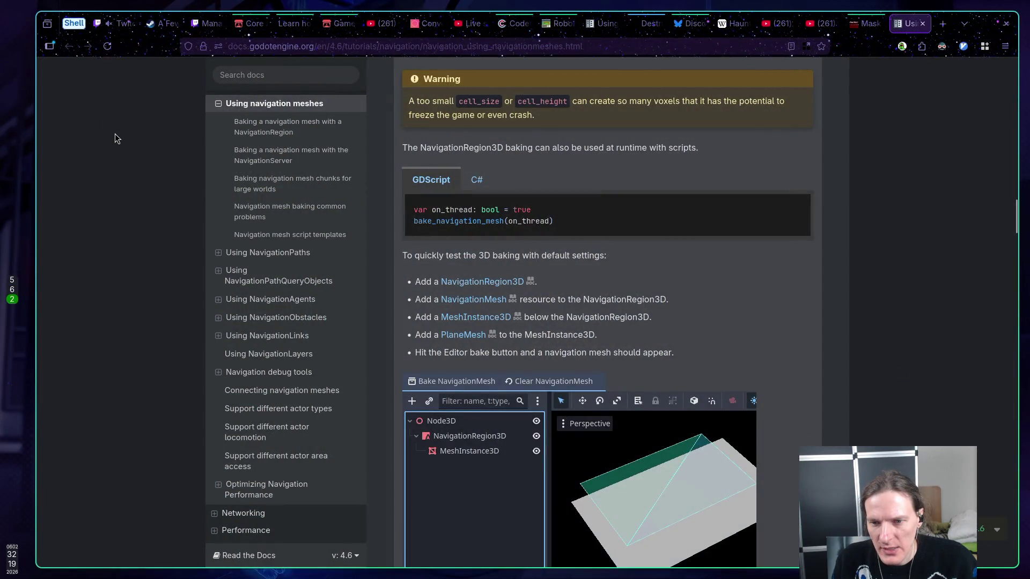
{"action": "key", "text": "super+5"}
Add a MeshInstance3D under Node3D and give it a new PlaneMesh
{"action": "left_click", "coordinate": [80, 85]}
{"action": "right_click", "coordinate": [83, 85]}
{"action": "left_click", "coordinate": [110, 97]}
{"action": "type", "text": "meshi"}
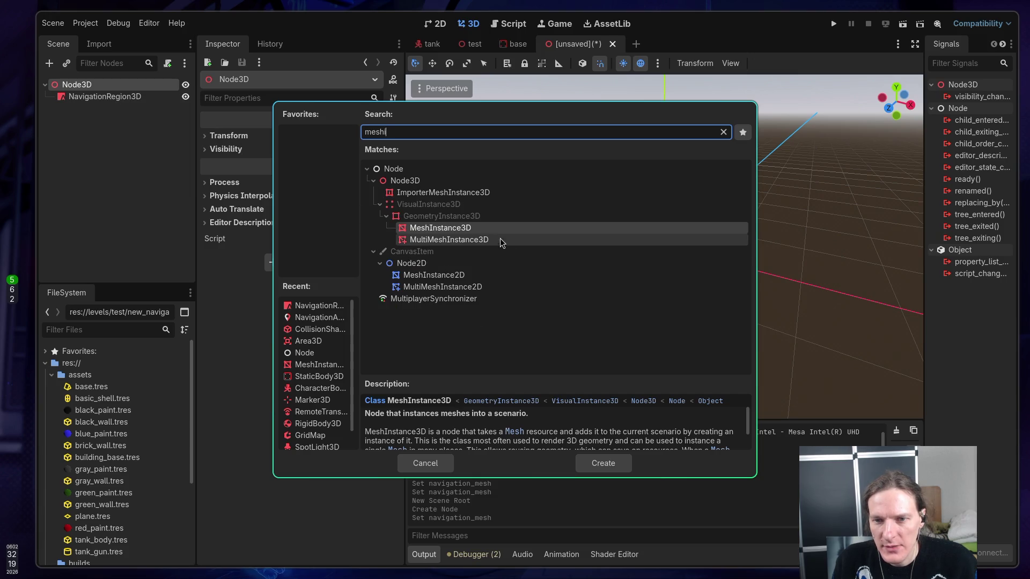
{"action": "double_click", "coordinate": [477, 231]}
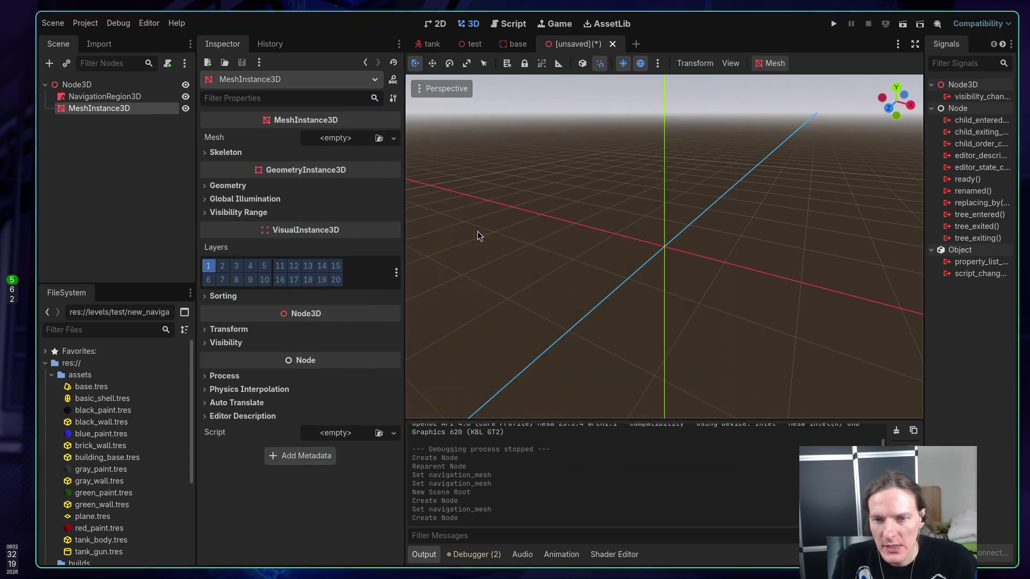
{"action": "left_click", "coordinate": [358, 141]}
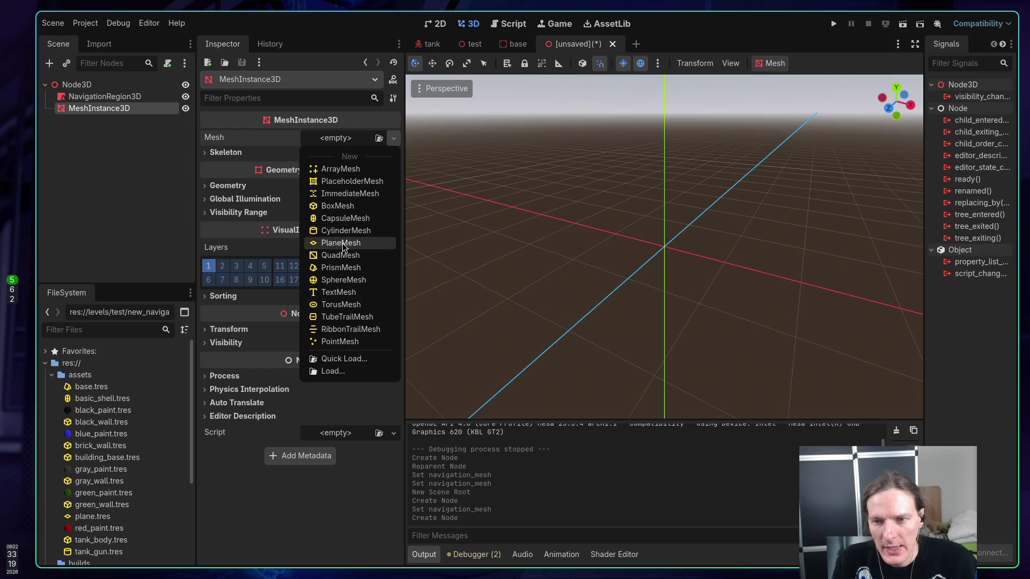
{"action": "left_click", "coordinate": [344, 242]}
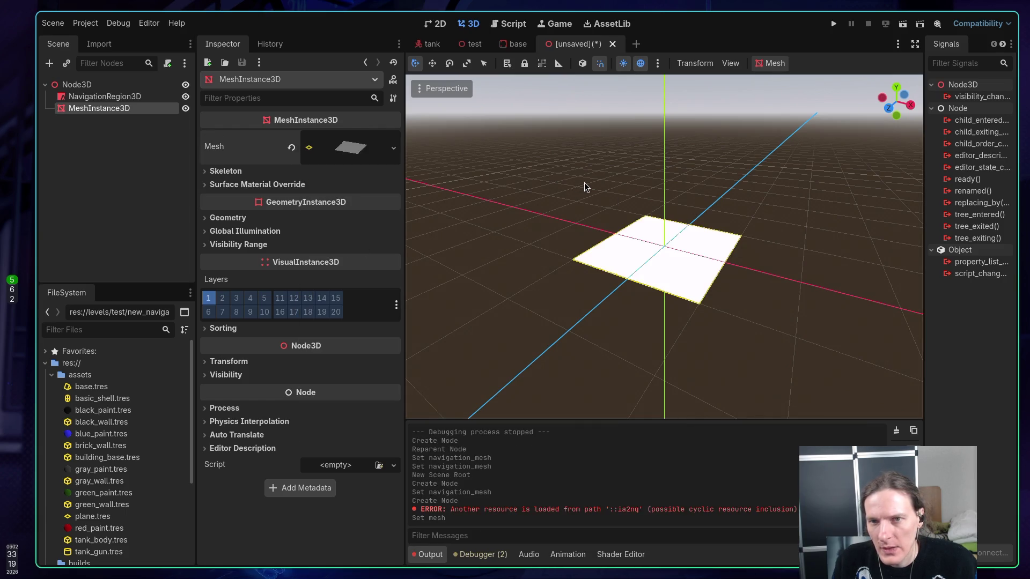
Save the scene as node_3d.tscn and return to the docs' baking steps
{"action": "key", "text": "ctrl+s"}
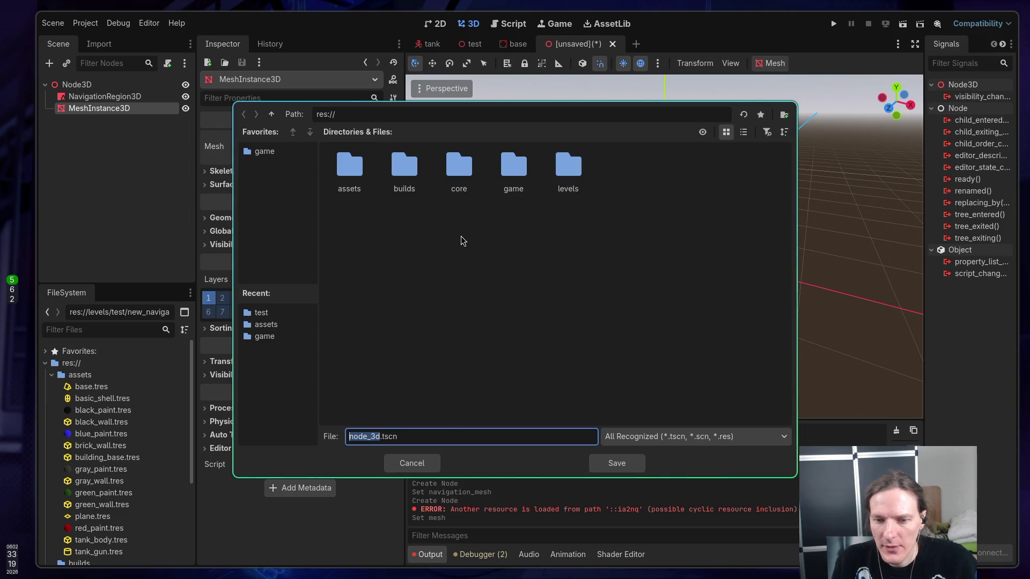
{"action": "left_click", "coordinate": [618, 464]}
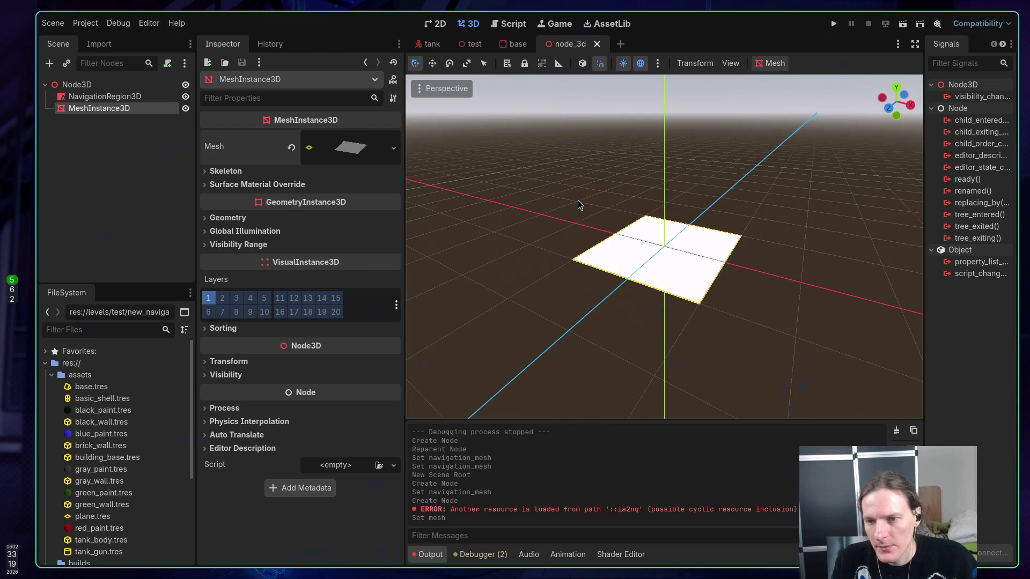
{"action": "key", "text": "alt+Tab"}
{"action": "scroll", "coordinate": [577, 202], "scroll_direction": "down", "scroll_amount": 1}
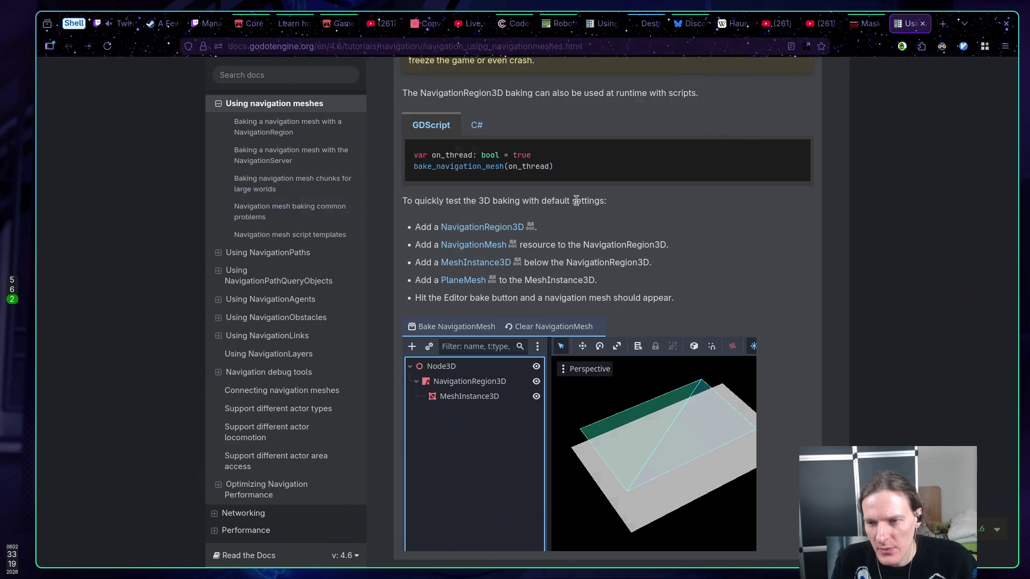
{"action": "key", "text": "alt+Tab"}
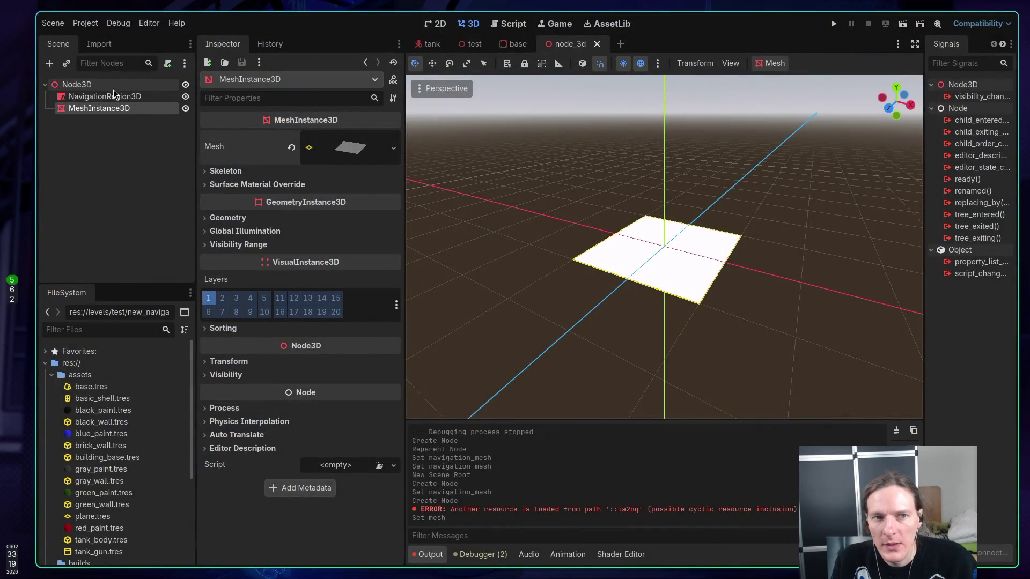
{"action": "left_click", "coordinate": [115, 97]}
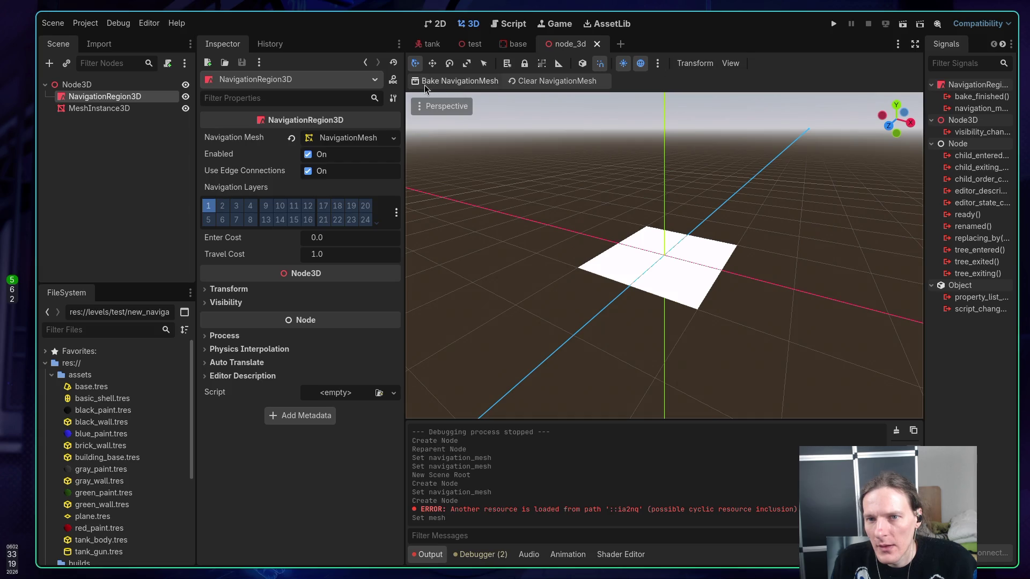
{"action": "mouse_move", "coordinate": [556, 190]}
{"action": "left_mouse_down"}
{"action": "mouse_move", "coordinate": [617, 219]}
{"action": "mouse_move", "coordinate": [581, 199]}
{"action": "left_mouse_up"}
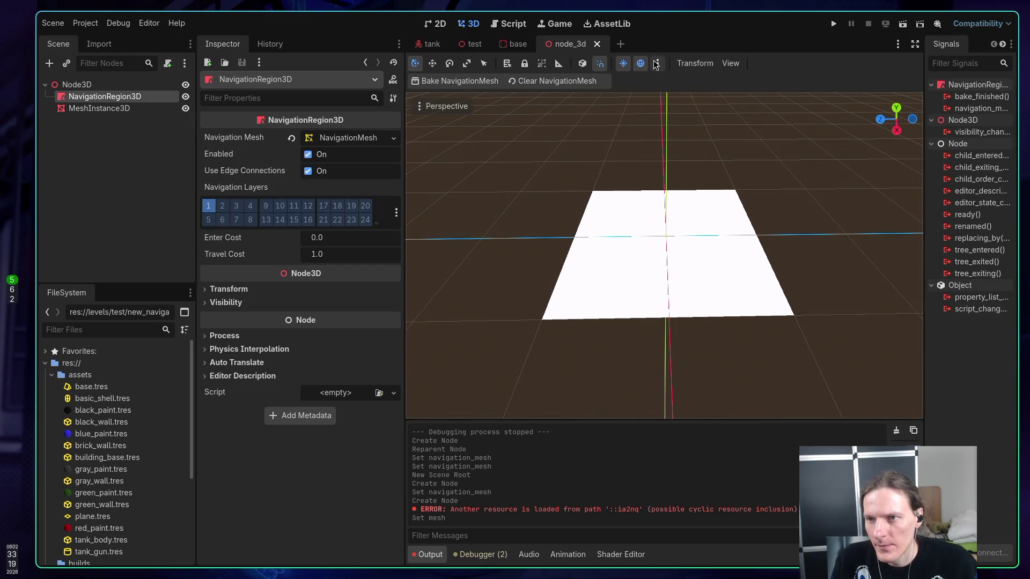
{"action": "left_click", "coordinate": [657, 63]}
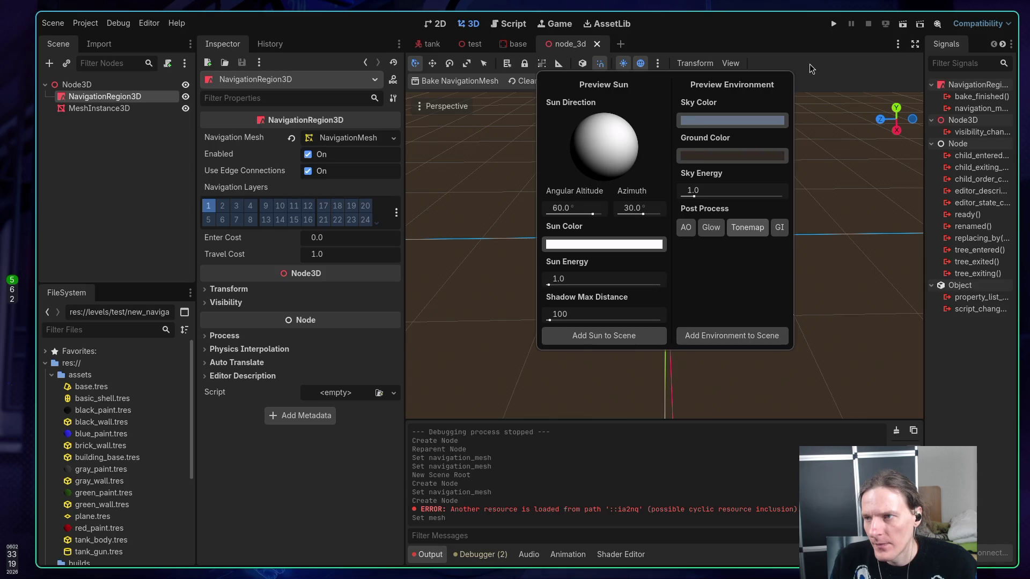
{"action": "left_click", "coordinate": [810, 63]}
{"action": "left_click", "coordinate": [732, 64]}
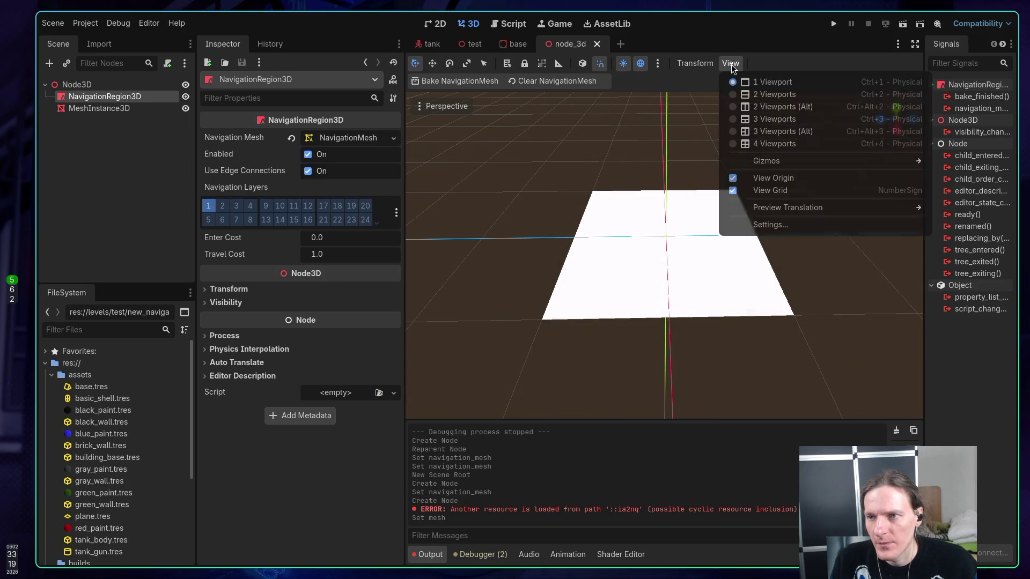
{"action": "left_click", "coordinate": [684, 81]}
{"action": "left_click", "coordinate": [697, 67]}
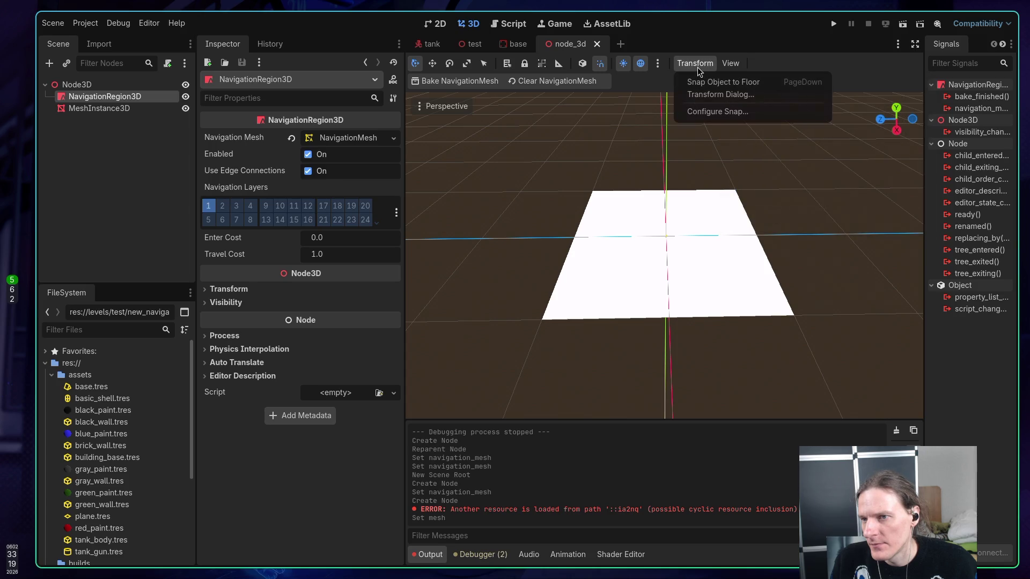
{"action": "left_click", "coordinate": [645, 85]}
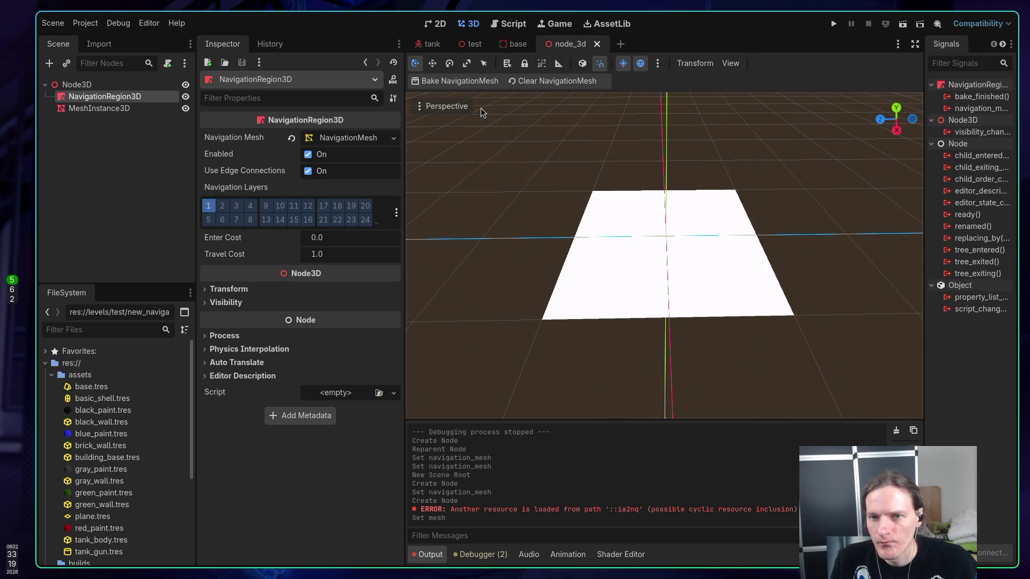
{"action": "left_click", "coordinate": [422, 108]}
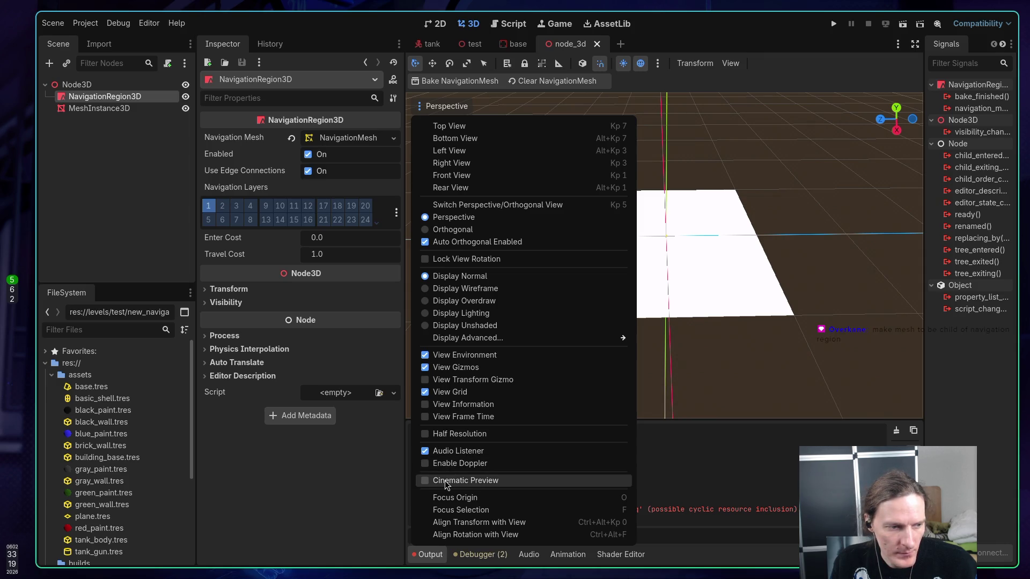
{"action": "left_click", "coordinate": [159, 241]}
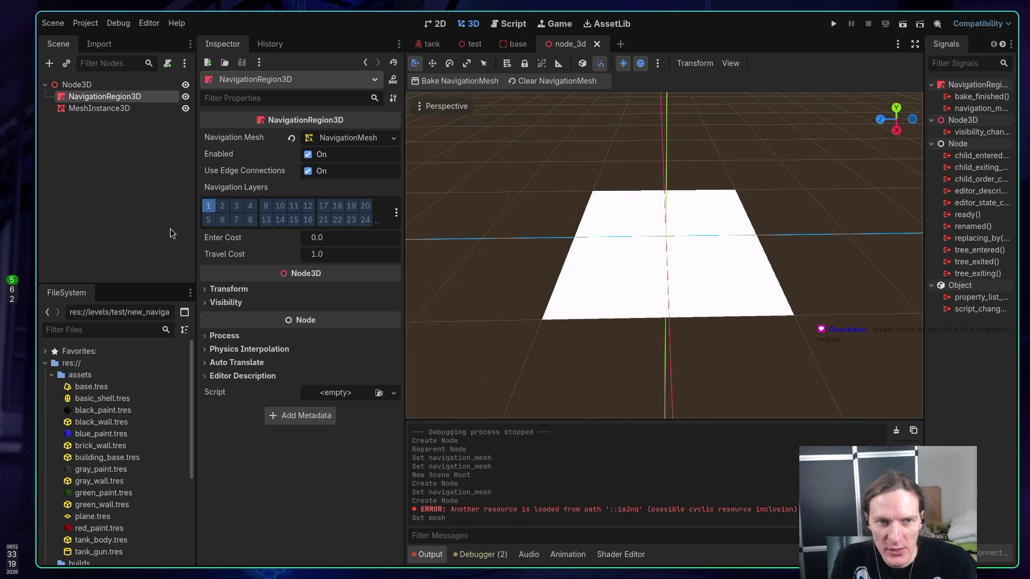
{"action": "left_click", "coordinate": [92, 106]}
{"action": "left_click_drag", "start_coordinate": [105, 109], "coordinate": [102, 98]}
{"action": "left_click", "coordinate": [127, 156]}
{"action": "left_click", "coordinate": [104, 97]}
{"action": "left_click", "coordinate": [468, 81]}
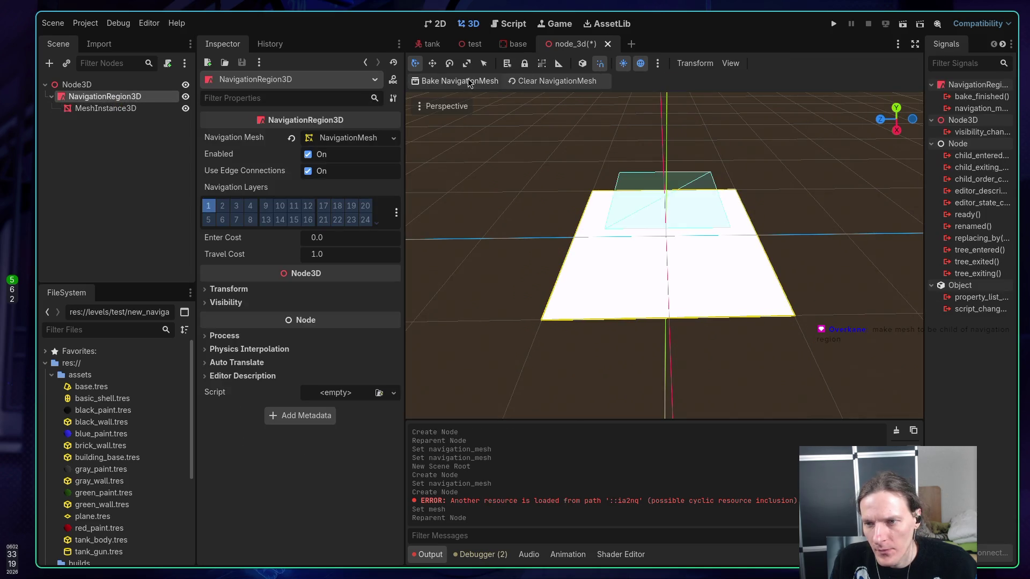
{"action": "mouse_move", "coordinate": [563, 167]}
{"action": "left_mouse_down"}
{"action": "mouse_move", "coordinate": [493, 188]}
{"action": "mouse_move", "coordinate": [581, 198]}
{"action": "left_mouse_up"}
{"action": "left_click", "coordinate": [105, 108]}
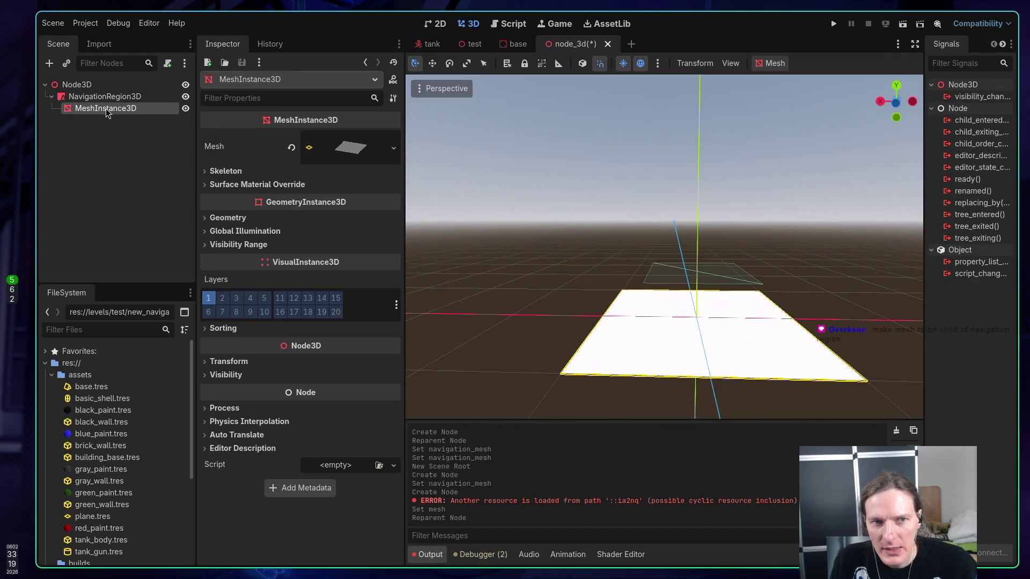
{"action": "left_click", "coordinate": [107, 97]}
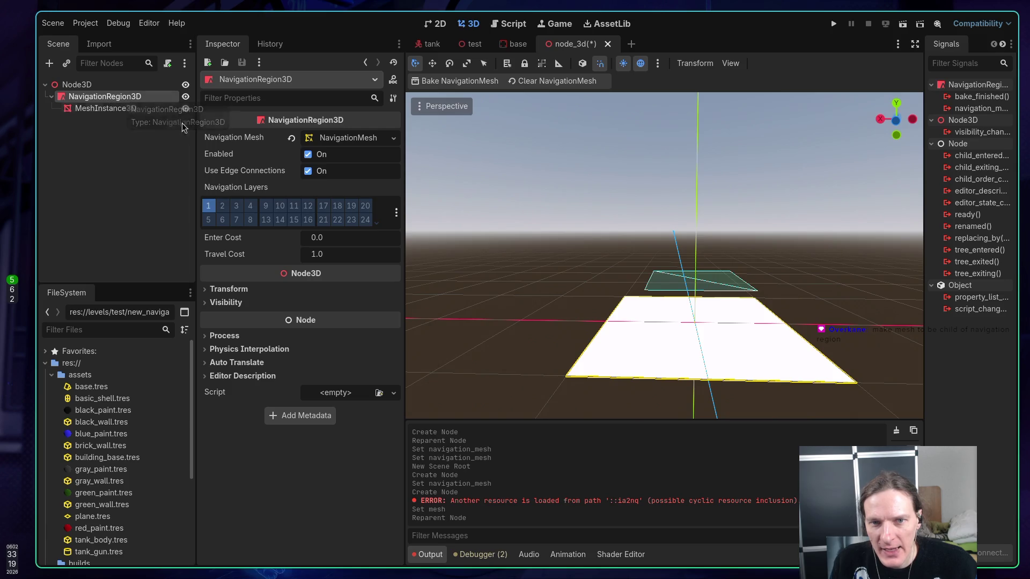
{"action": "left_click", "coordinate": [118, 110]}
{"action": "mouse_move", "coordinate": [109, 128]}
{"action": "left_mouse_down"}
{"action": "mouse_move", "coordinate": [102, 93]}
{"action": "mouse_move", "coordinate": [96, 114]}
{"action": "left_mouse_up"}
{"action": "left_click", "coordinate": [105, 97]}
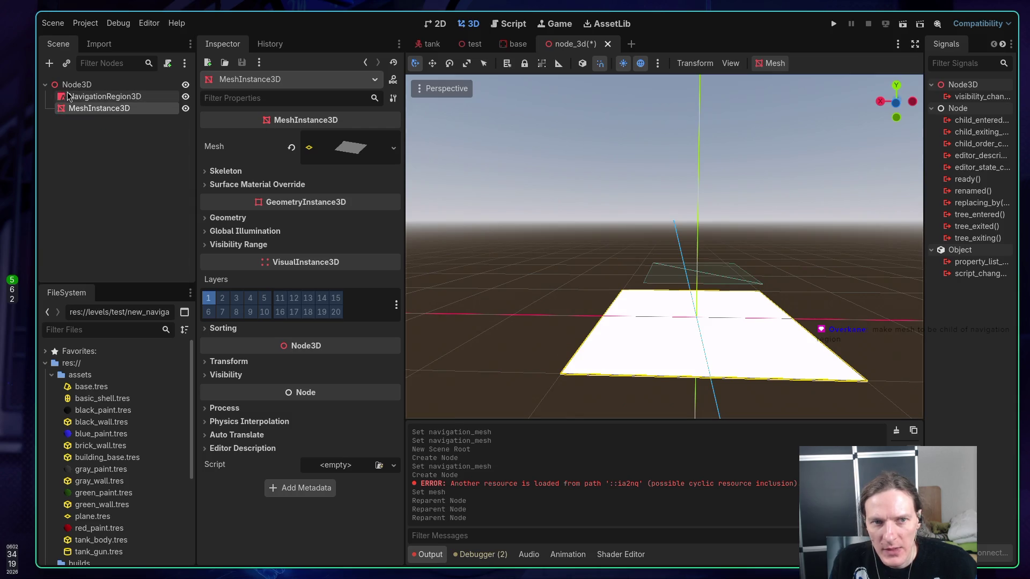
{"action": "left_click", "coordinate": [526, 85]}
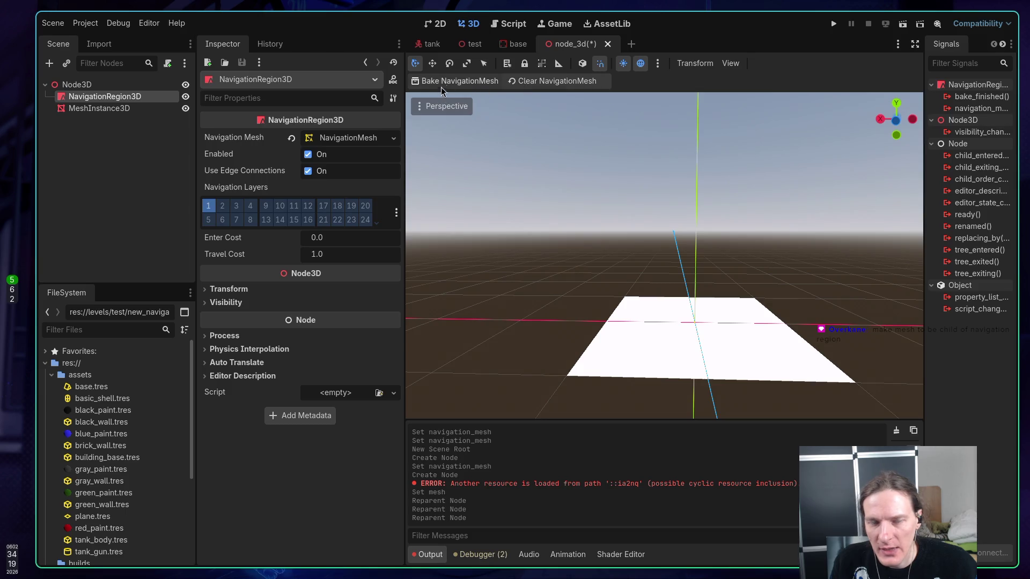
{"action": "left_click", "coordinate": [354, 141]}
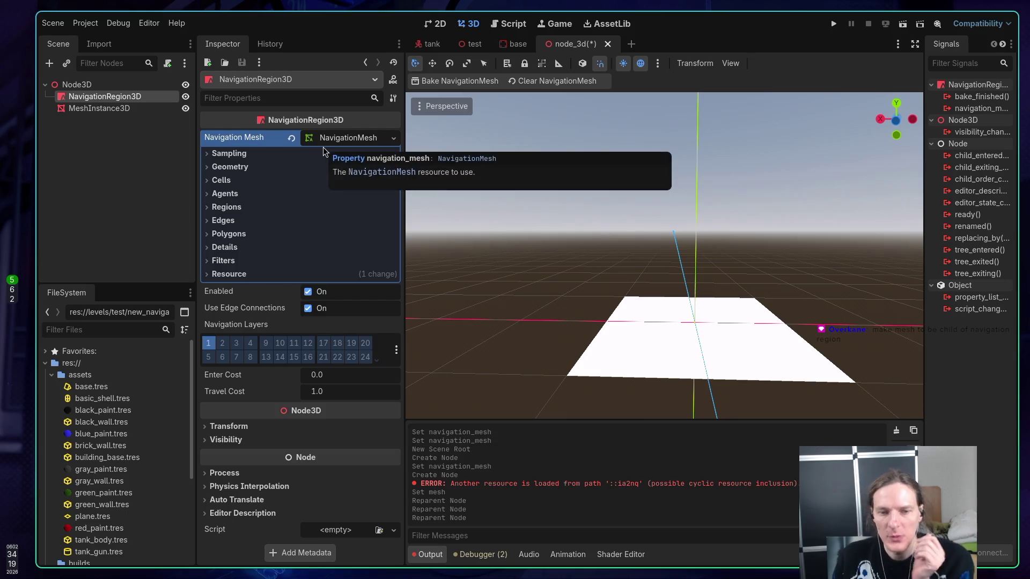
Try Group With Children and Group Explicit as Source Geometry Mode, ending on Root Node Children
{"action": "left_click", "coordinate": [283, 168]}
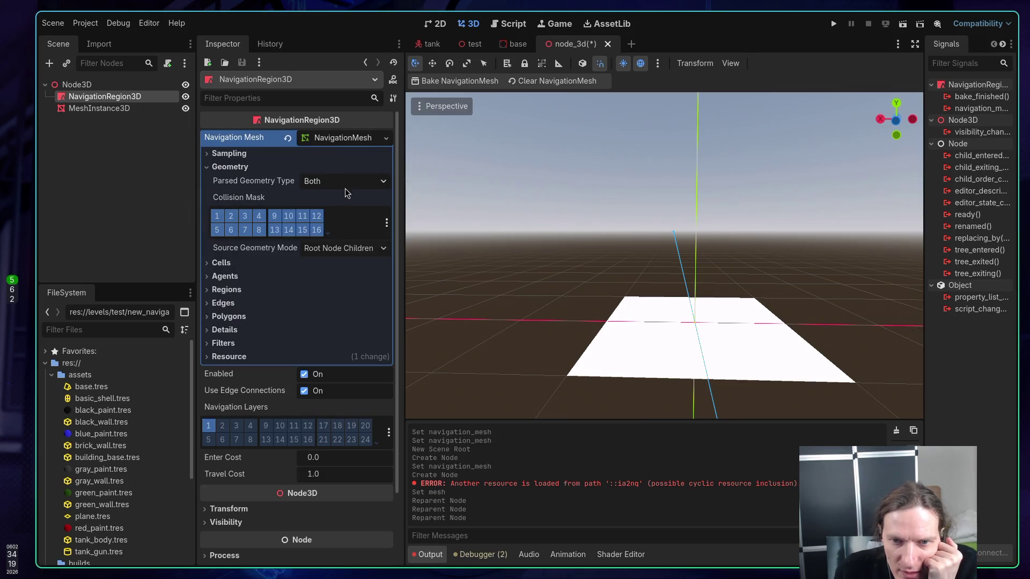
{"action": "left_click", "coordinate": [353, 252]}
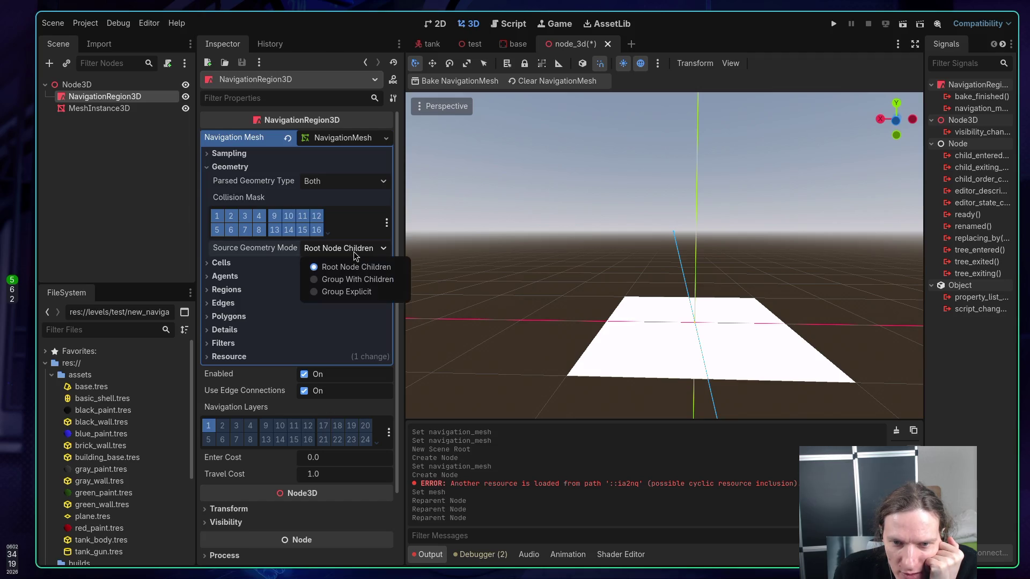
{"action": "left_click", "coordinate": [355, 280]}
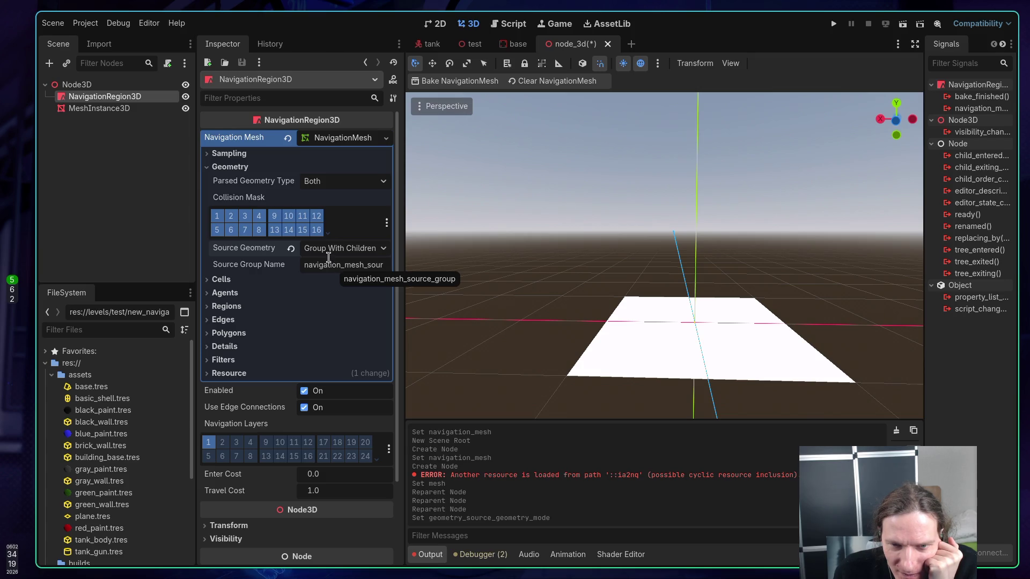
{"action": "left_click", "coordinate": [316, 249]}
{"action": "left_click", "coordinate": [324, 292]}
{"action": "left_click", "coordinate": [325, 249]}
{"action": "left_click", "coordinate": [327, 267]}
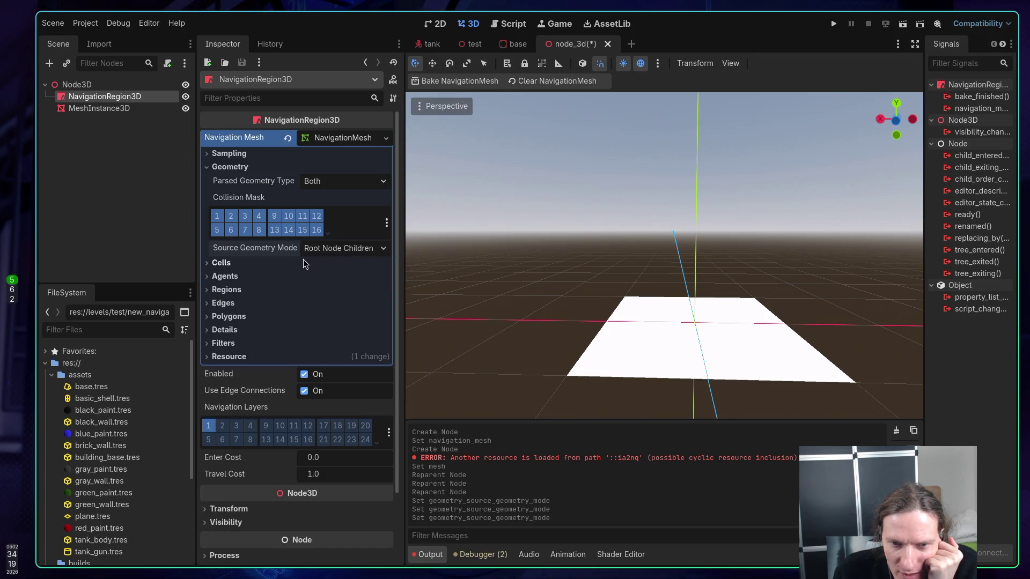
{"action": "left_click", "coordinate": [353, 250]}
{"action": "left_click", "coordinate": [353, 250]}
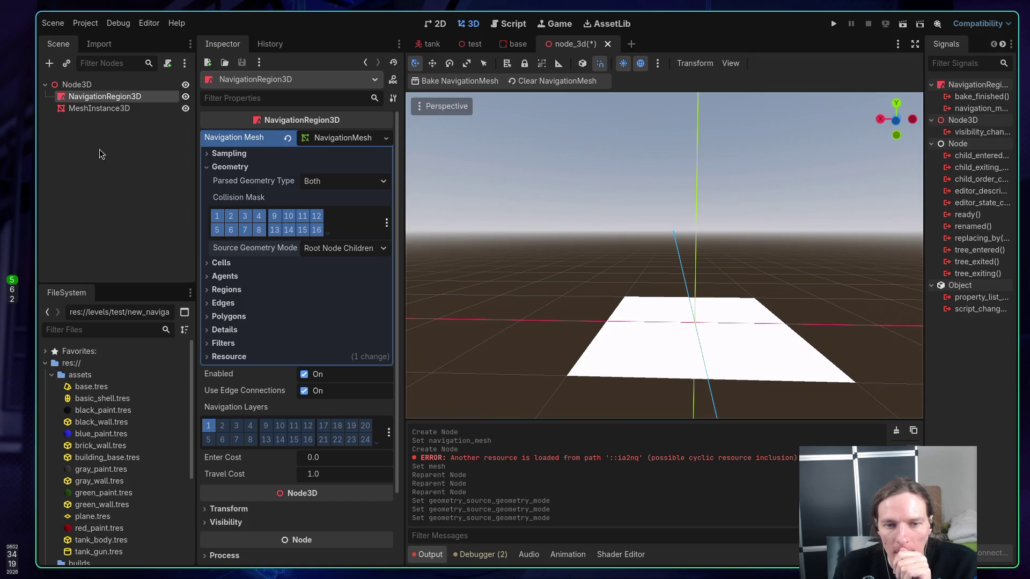
{"action": "left_click", "coordinate": [217, 290]}
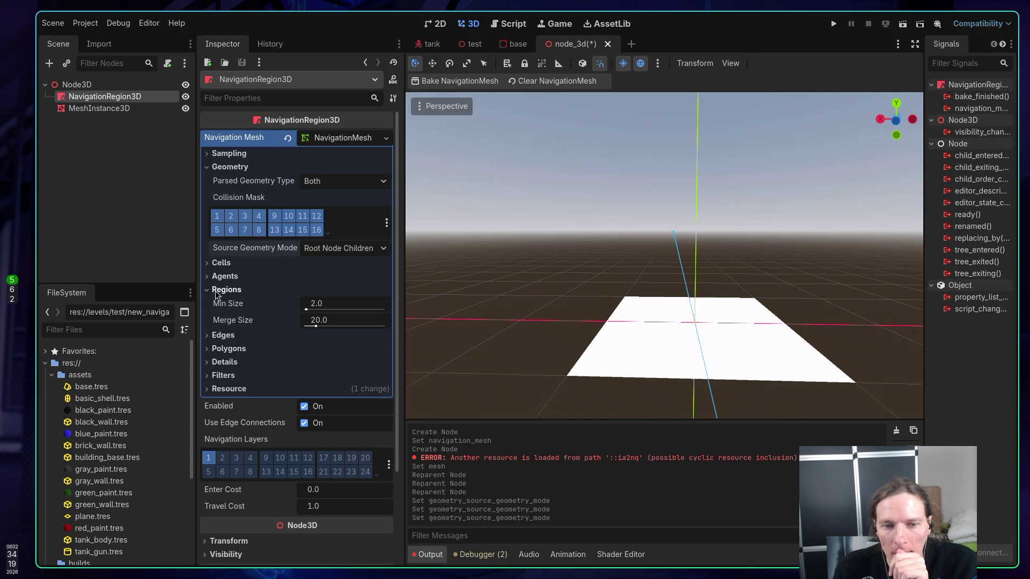
{"action": "left_click", "coordinate": [217, 291]}
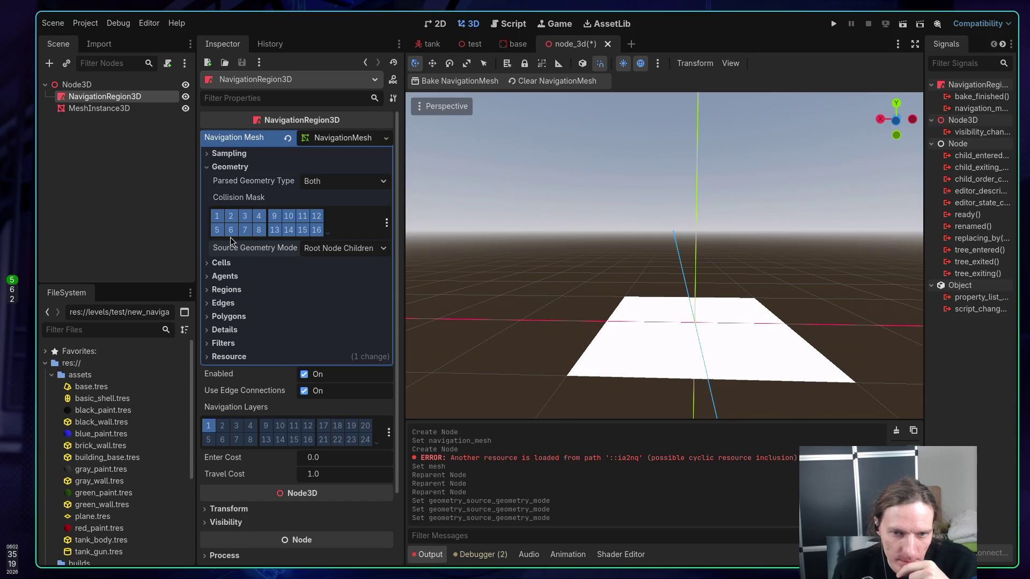
{"action": "left_click", "coordinate": [325, 256]}
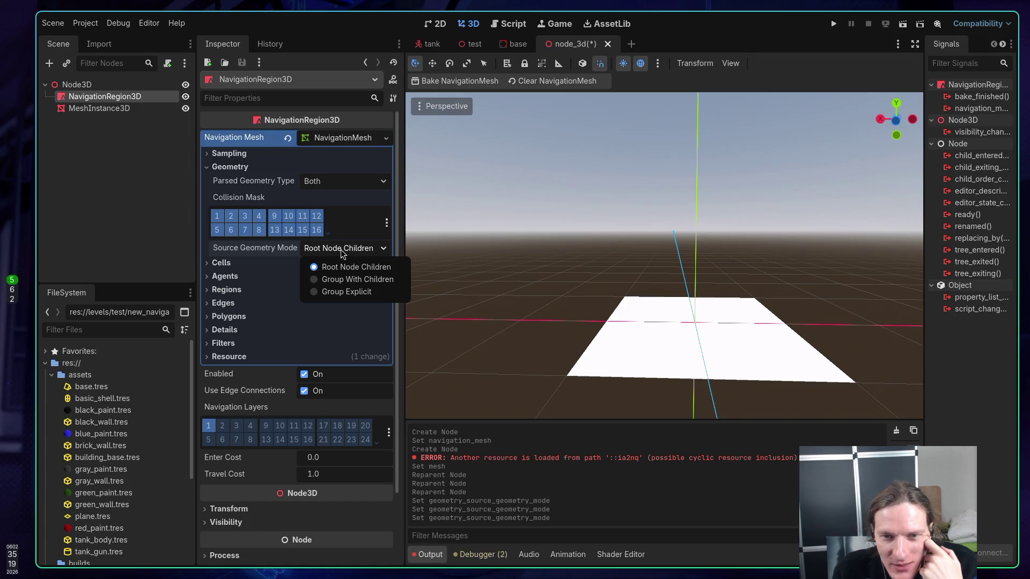
{"action": "left_click", "coordinate": [308, 250]}
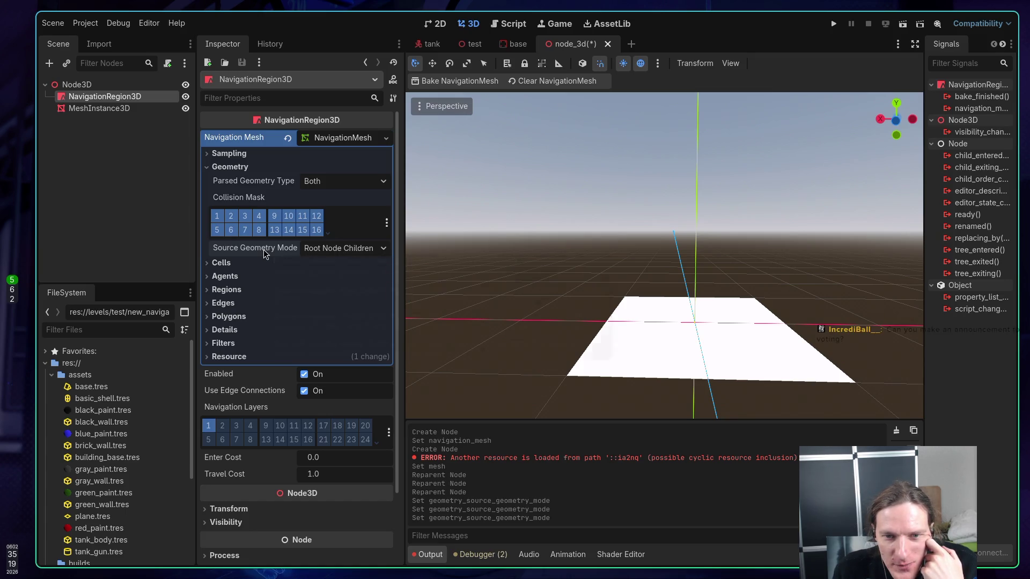
Show the Source Geometry Mode tooltip explaining the NavigationMesh's geometry sourcing options
{"action": "mouse_move", "coordinate": [263, 249]}
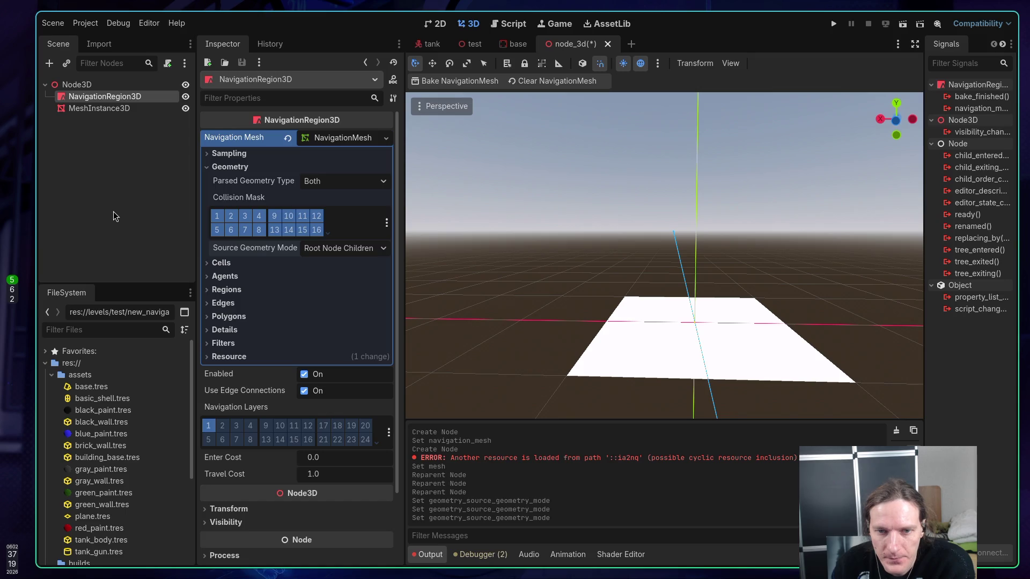
{"action": "mouse_move", "coordinate": [289, 246]}
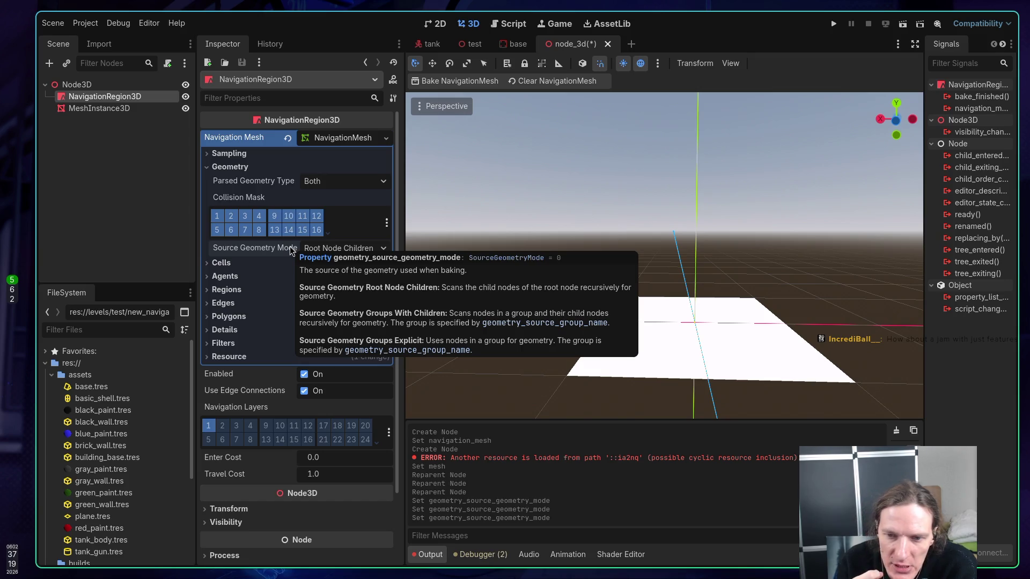
{"action": "left_click", "coordinate": [119, 121]}
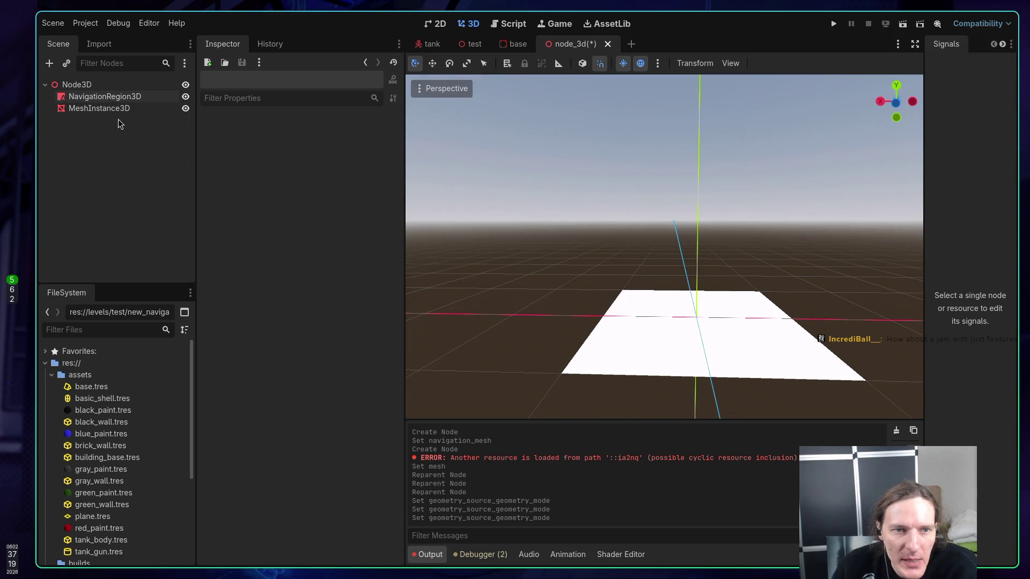
{"action": "mouse_move", "coordinate": [108, 97]}
{"action": "left_mouse_down"}
{"action": "mouse_move", "coordinate": [121, 111]}
{"action": "mouse_move", "coordinate": [109, 117]}
{"action": "left_mouse_up"}
{"action": "left_click", "coordinate": [111, 138]}
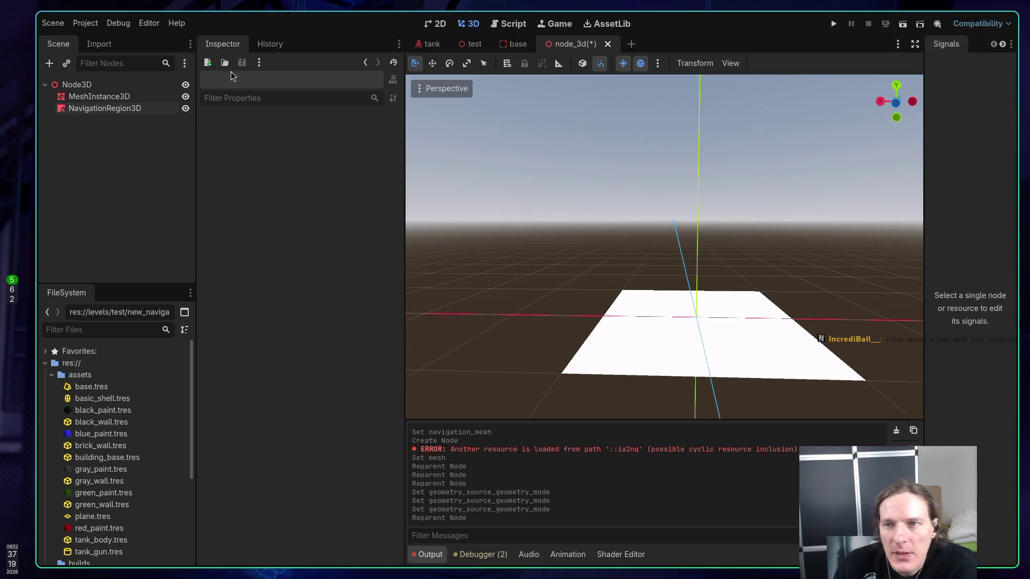
{"action": "left_click", "coordinate": [112, 97]}
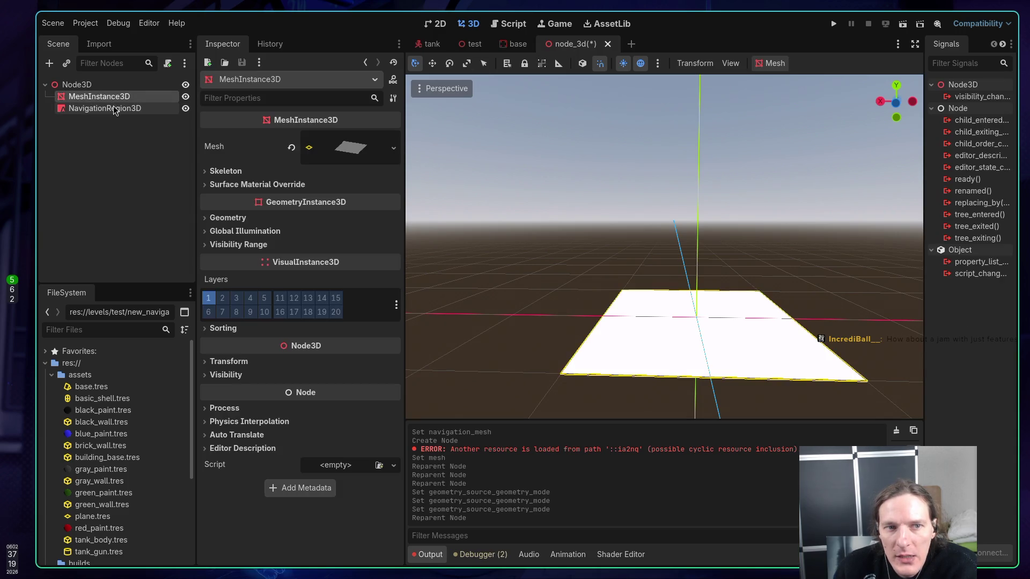
{"action": "left_click", "coordinate": [153, 111]}
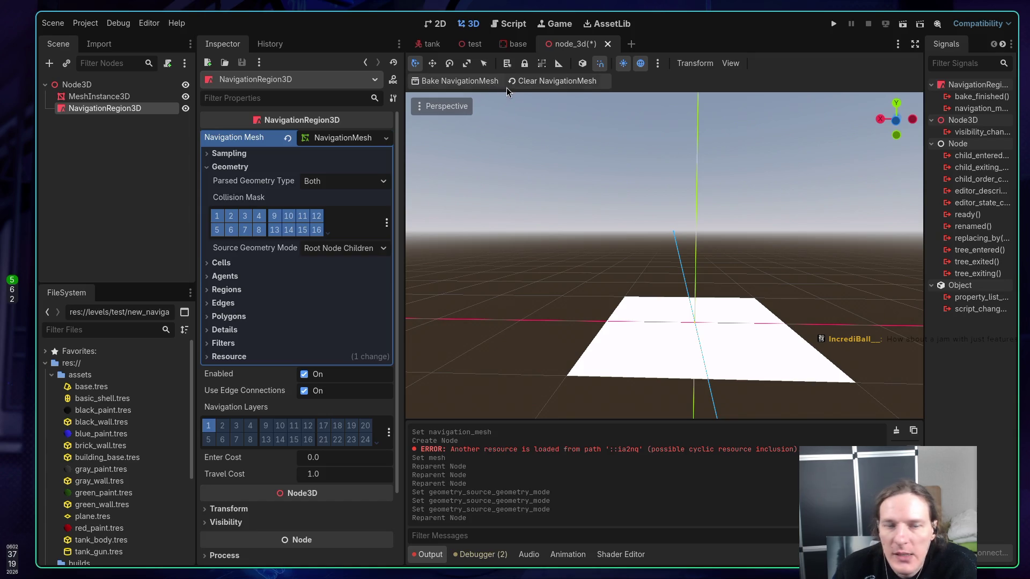
{"action": "mouse_move", "coordinate": [103, 114]}
{"action": "left_mouse_down"}
{"action": "mouse_move", "coordinate": [129, 111]}
{"action": "mouse_move", "coordinate": [108, 100]}
{"action": "mouse_move", "coordinate": [104, 115]}
{"action": "mouse_move", "coordinate": [114, 98]}
{"action": "left_mouse_up"}
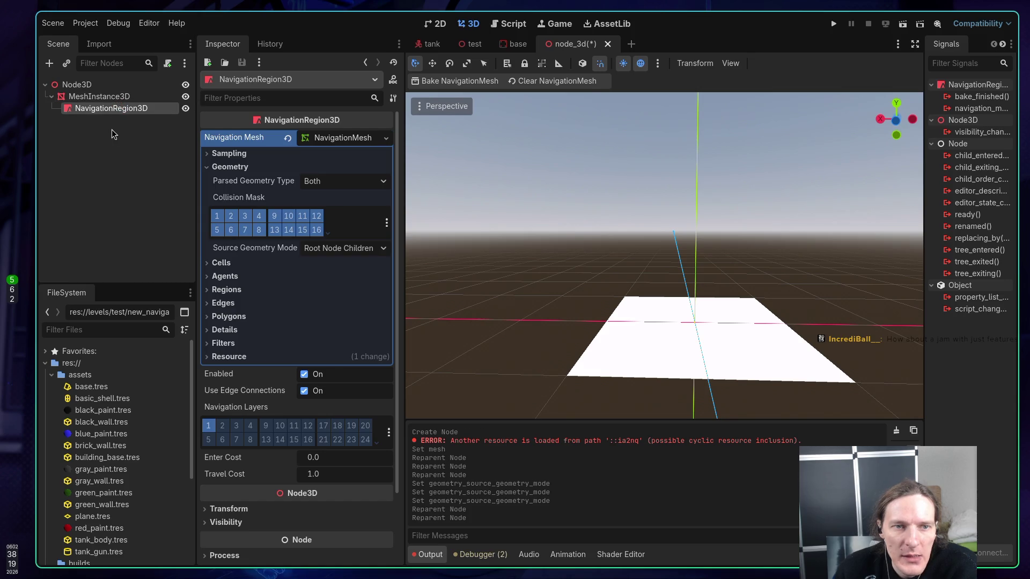
{"action": "left_click", "coordinate": [460, 81]}
{"action": "mouse_move", "coordinate": [110, 107]}
{"action": "left_mouse_down"}
{"action": "mouse_move", "coordinate": [131, 112]}
{"action": "mouse_move", "coordinate": [97, 87]}
{"action": "left_mouse_up"}
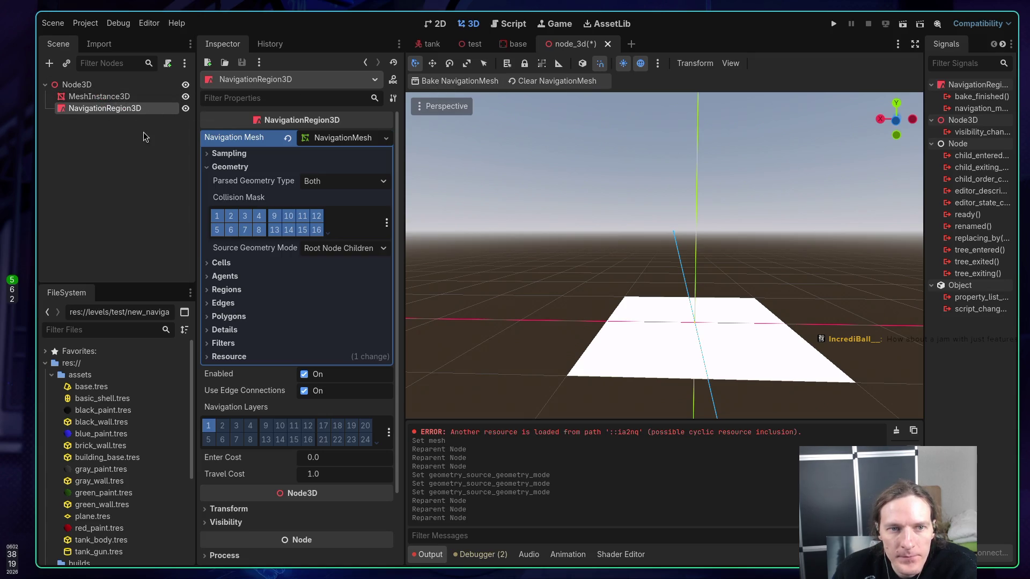
{"action": "left_click", "coordinate": [141, 134]}
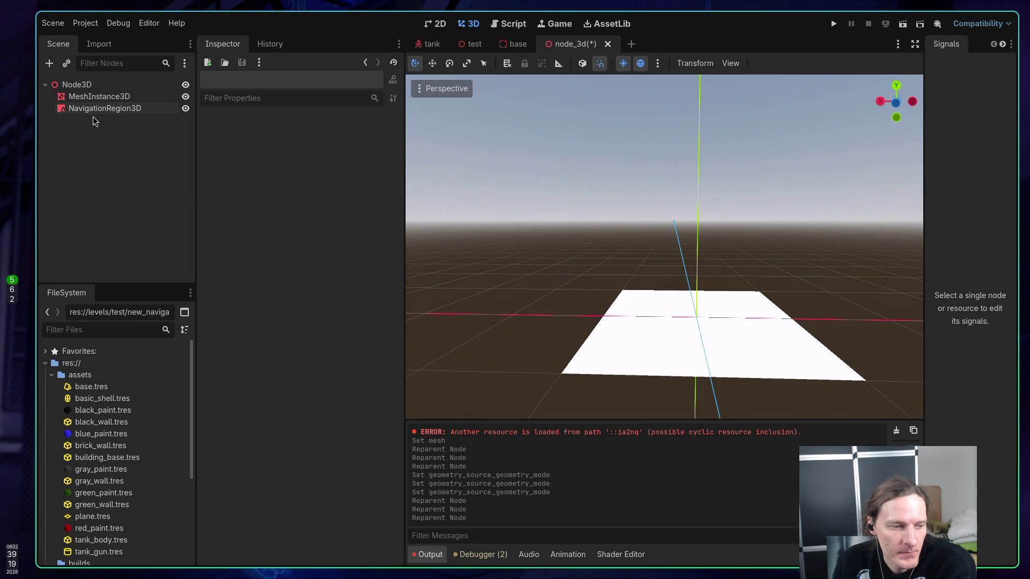
Read the Source Geometry Mode tooltip on node_3d's NavigationRegion3D
{"action": "left_click", "coordinate": [92, 108]}
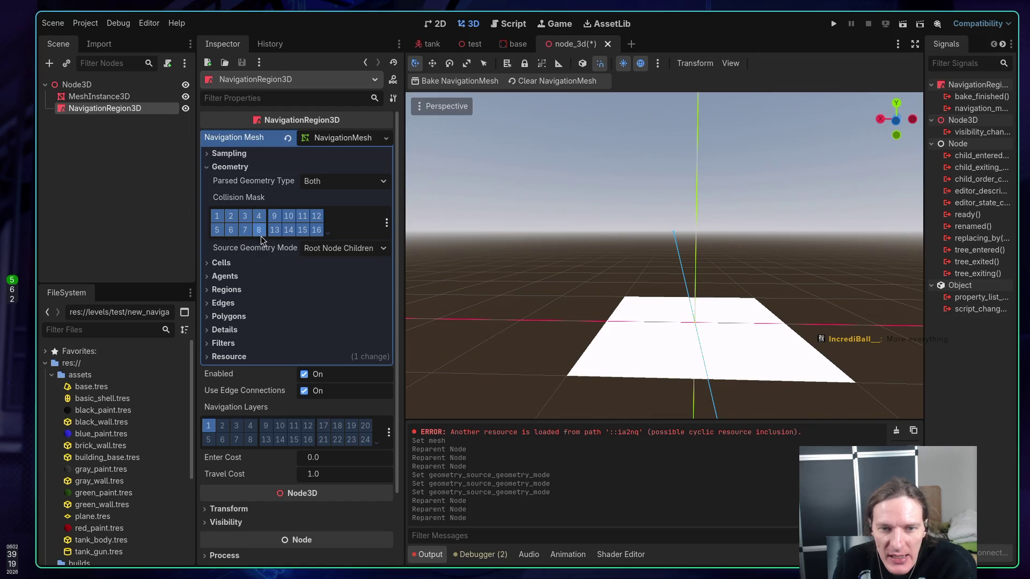
{"action": "mouse_move", "coordinate": [269, 247]}
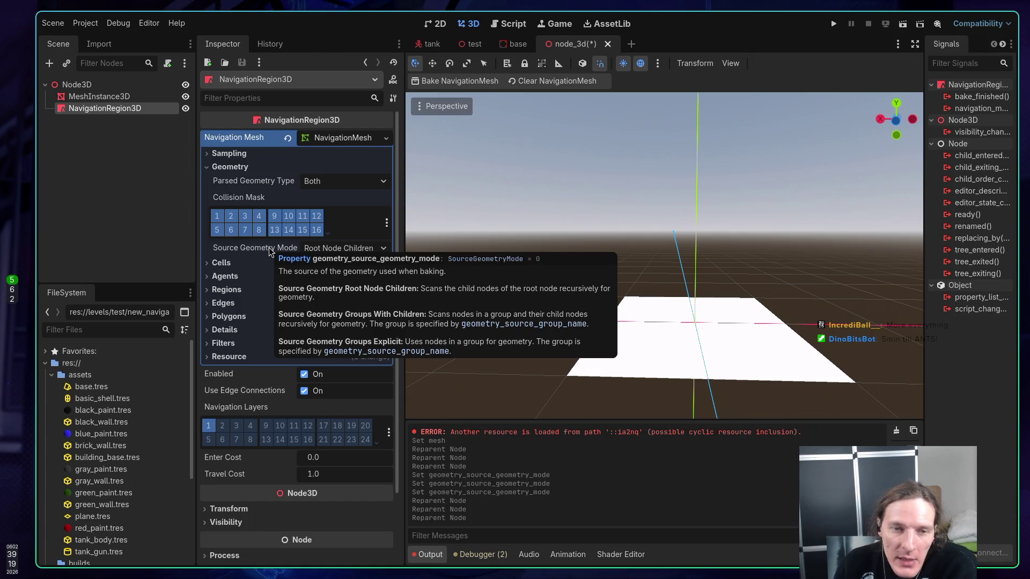
{"action": "left_click", "coordinate": [75, 86]}
{"action": "left_click", "coordinate": [97, 111]}
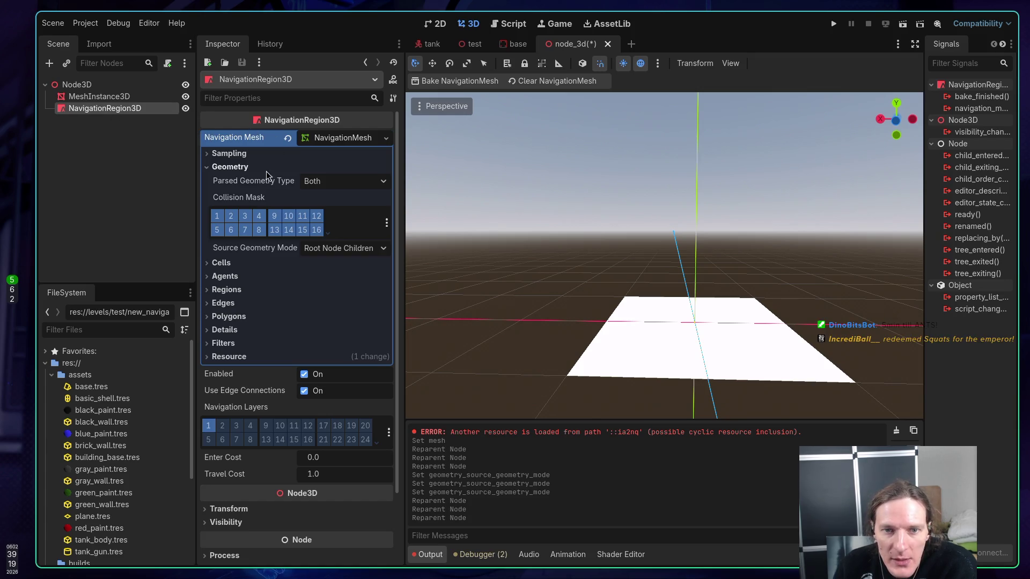
{"action": "mouse_move", "coordinate": [266, 252]}
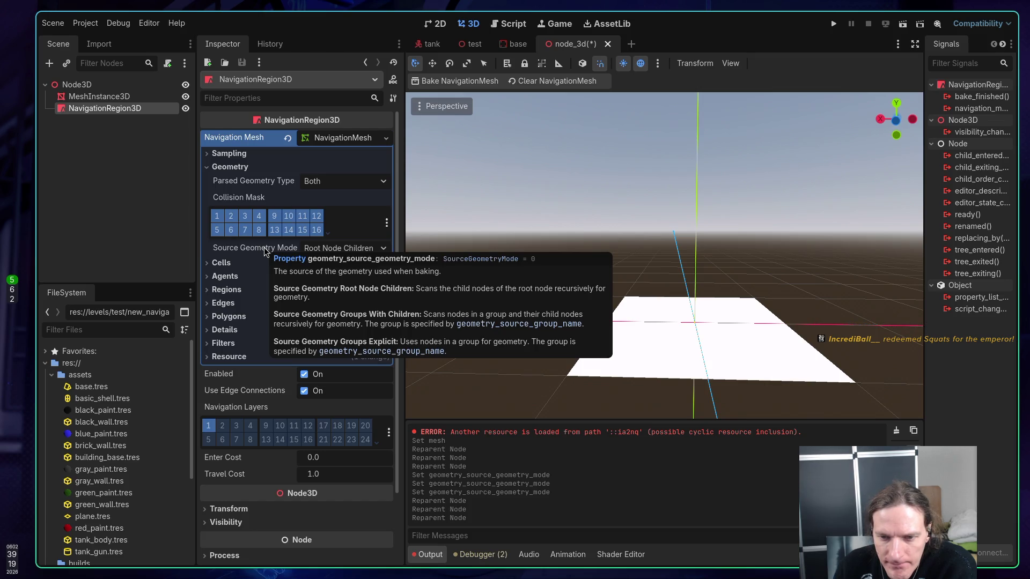
Switch to the test level scene with the red-walled maze
{"action": "left_click", "coordinate": [165, 198]}
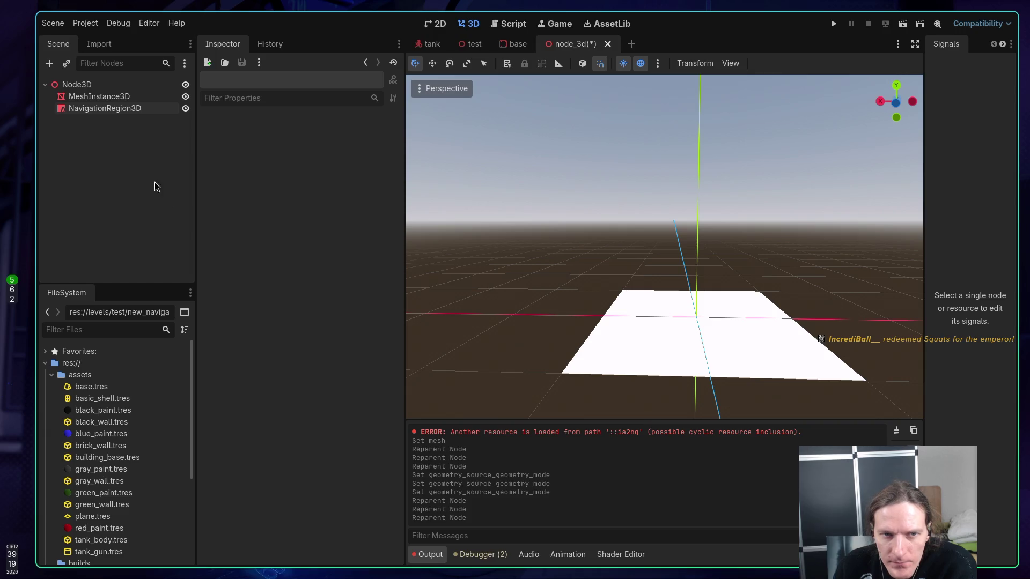
{"action": "left_click", "coordinate": [119, 110]}
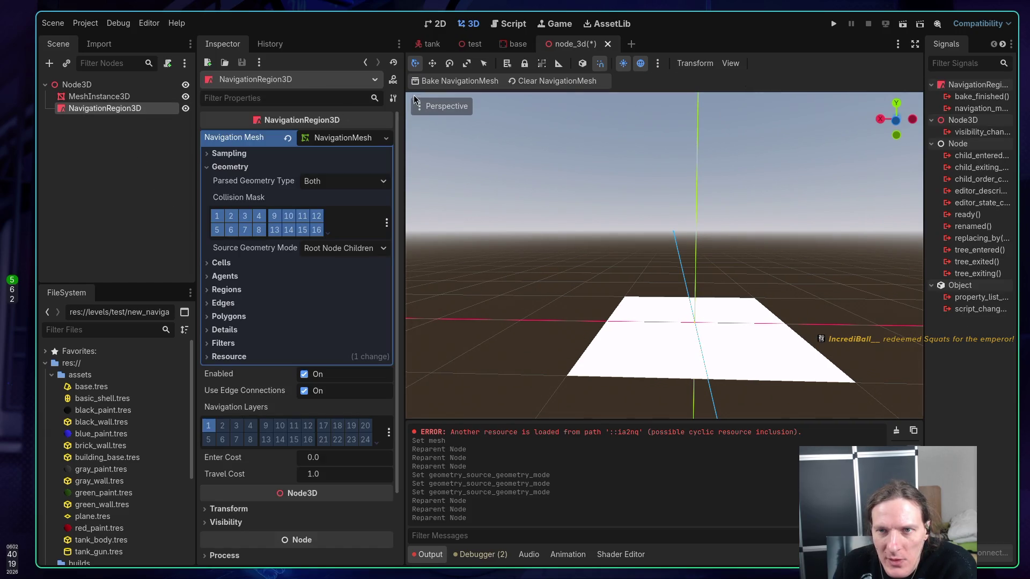
{"action": "left_click", "coordinate": [472, 44]}
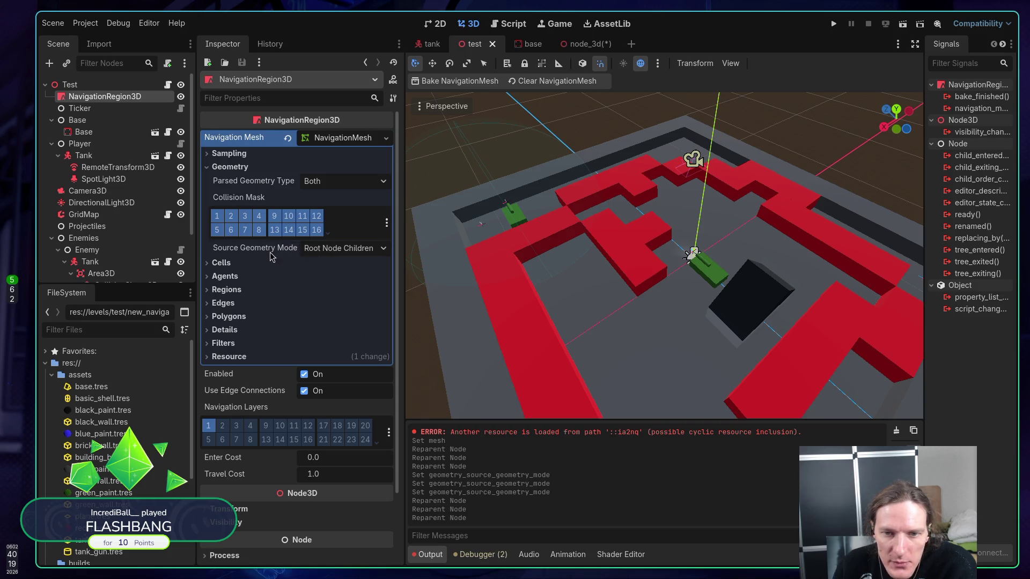
Set the test level's Source Geometry Mode to Group With Children and select the navigation_mesh_source_group name
{"action": "left_click", "coordinate": [324, 250]}
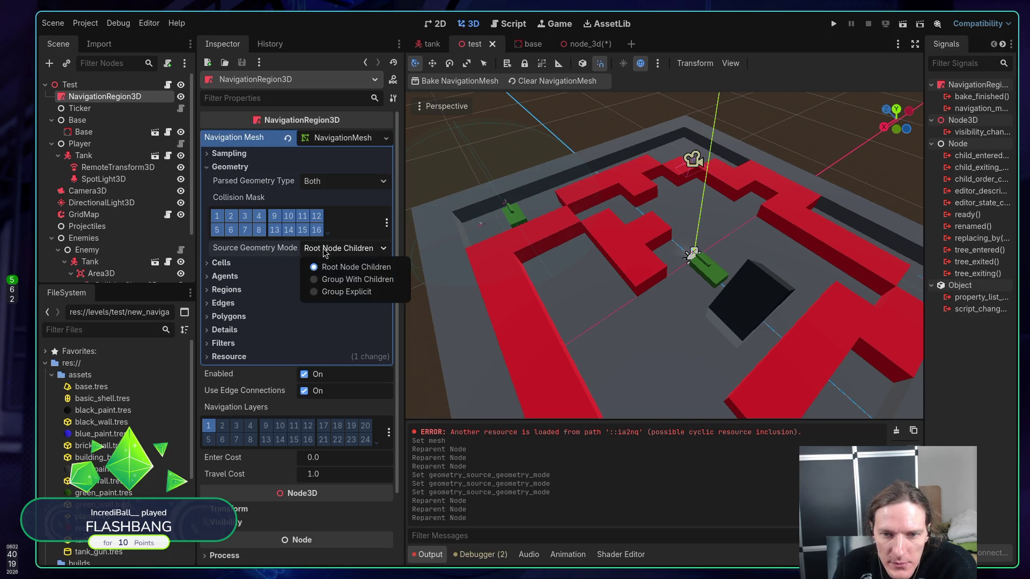
{"action": "left_click", "coordinate": [332, 280]}
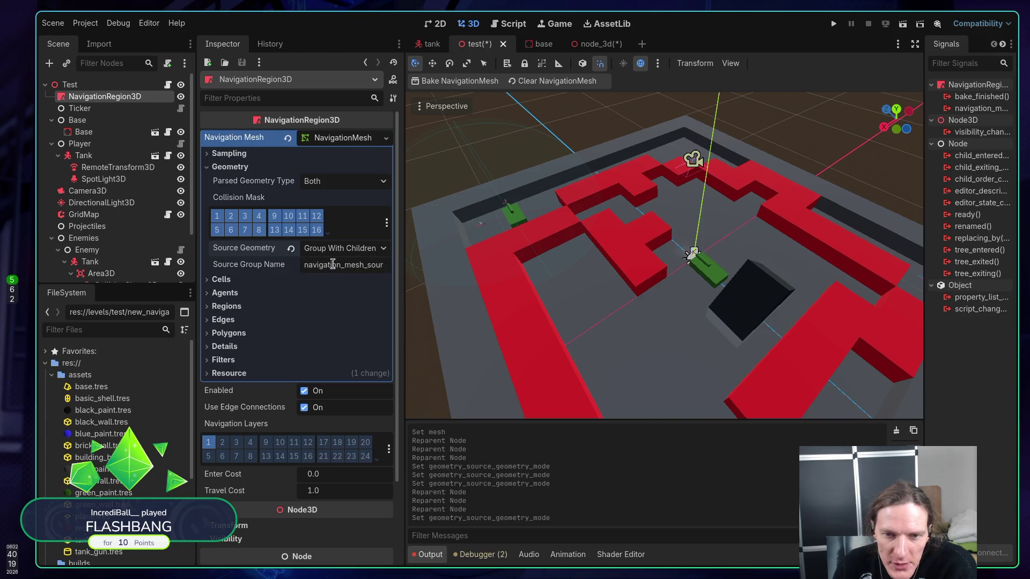
{"action": "double_click", "coordinate": [335, 264]}
{"action": "key", "text": "ctrl+c"}
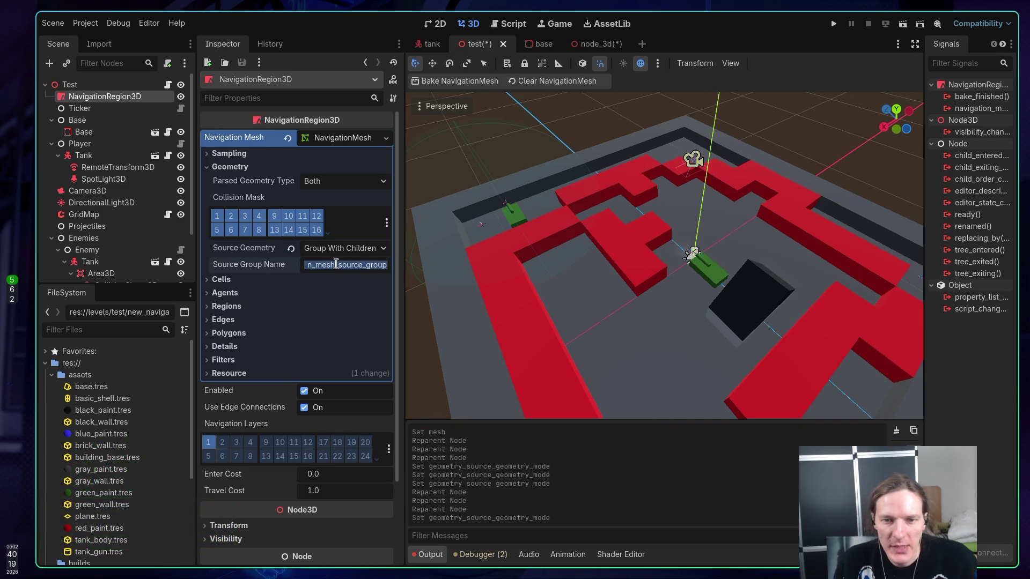
{"action": "left_click_drag", "start_coordinate": [102, 97], "coordinate": [78, 84]}
Put the Test root in a new global navigation_mesh_source_group group and save the scene
{"action": "left_click", "coordinate": [78, 85]}
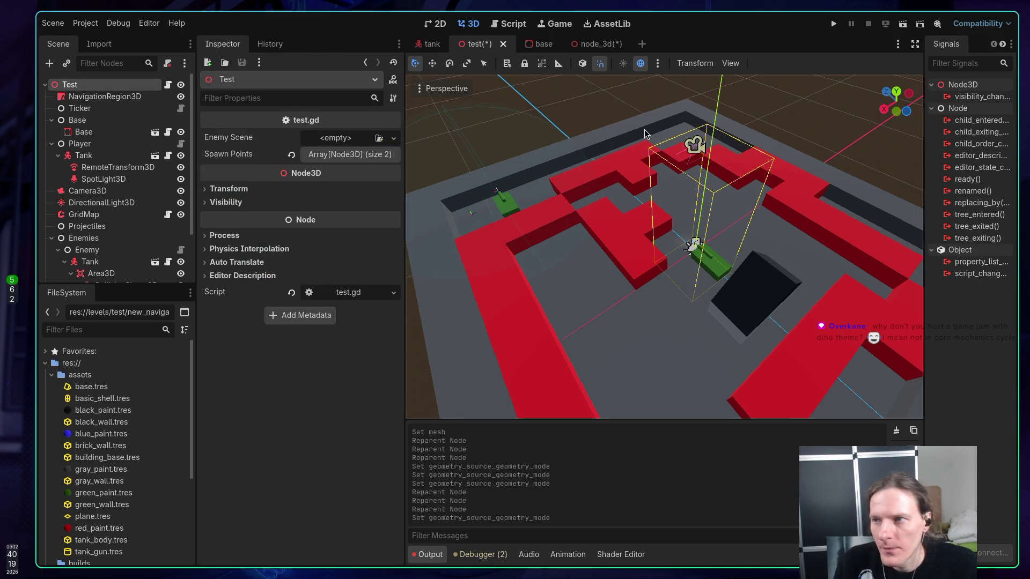
{"action": "left_click", "coordinate": [1003, 45]}
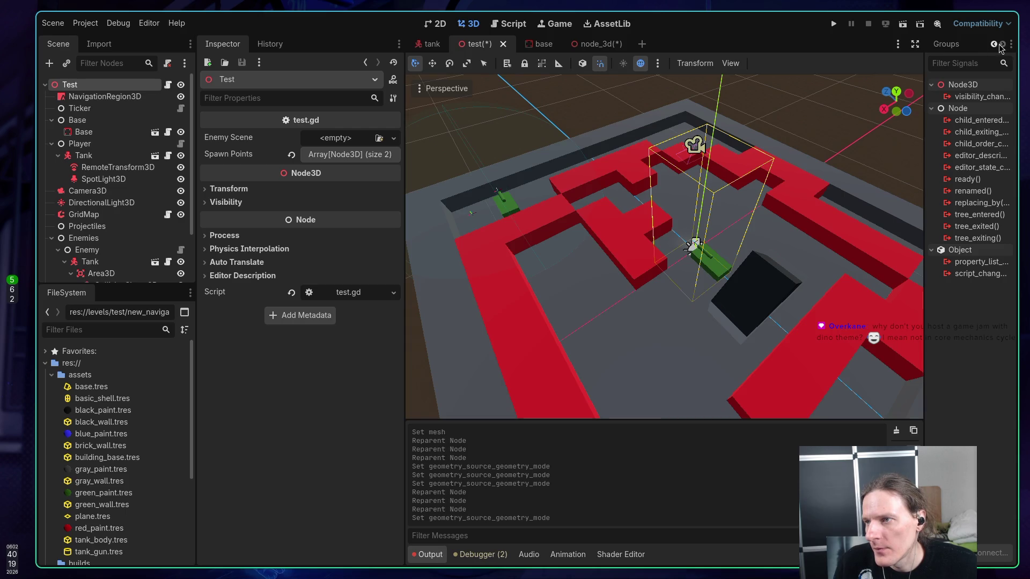
{"action": "left_click", "coordinate": [952, 48]}
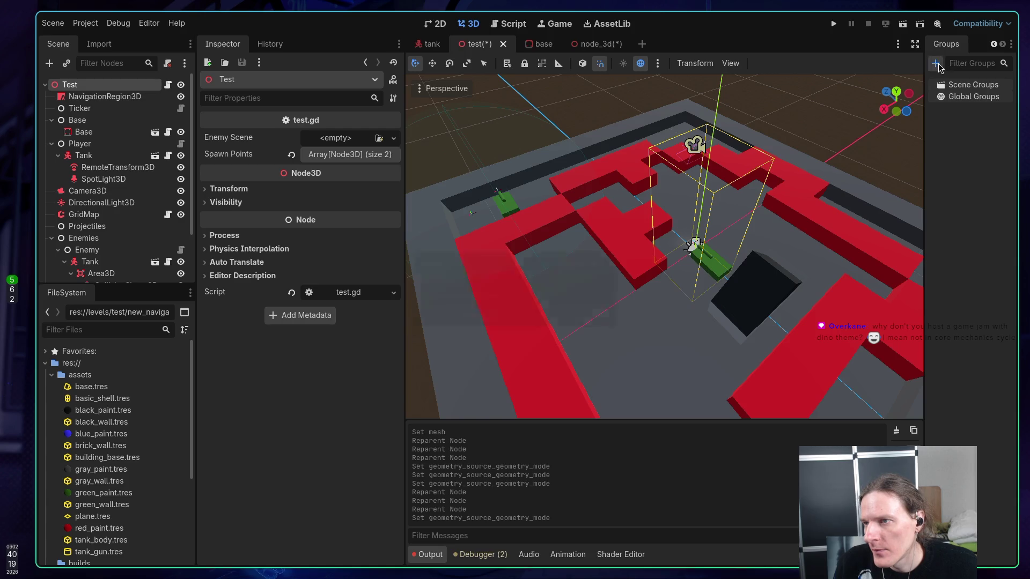
{"action": "left_click", "coordinate": [935, 64]}
{"action": "key", "text": "ctrl+v"}
{"action": "left_click", "coordinate": [608, 260]}
{"action": "left_click", "coordinate": [567, 319]}
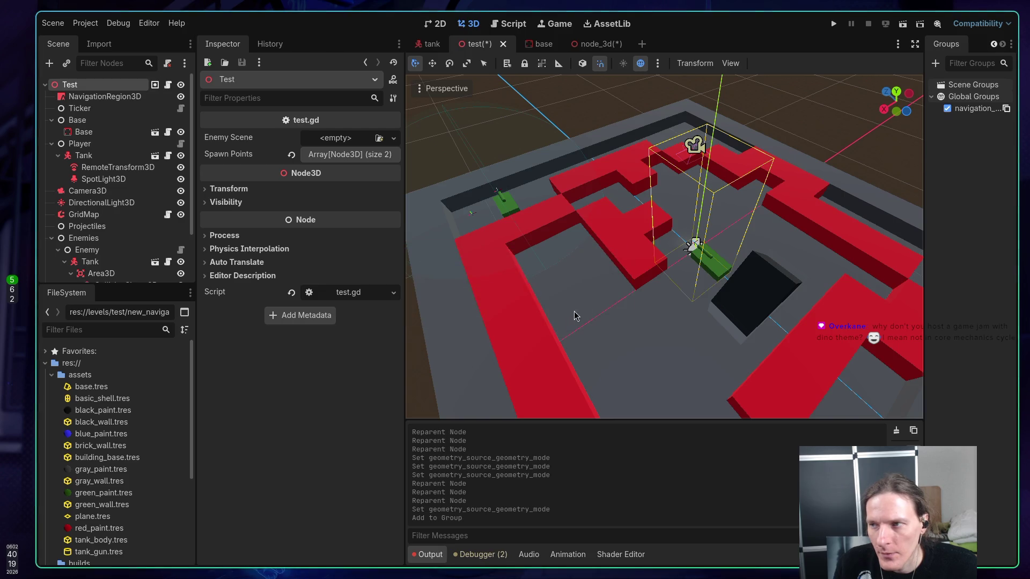
{"action": "key", "text": "ctrl+s"}
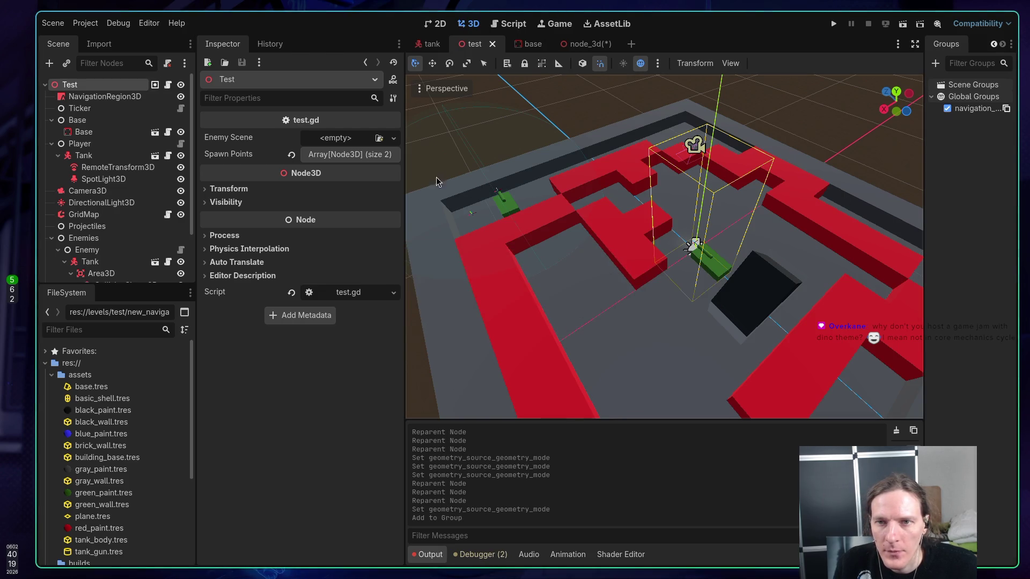
{"action": "left_click", "coordinate": [81, 96]}
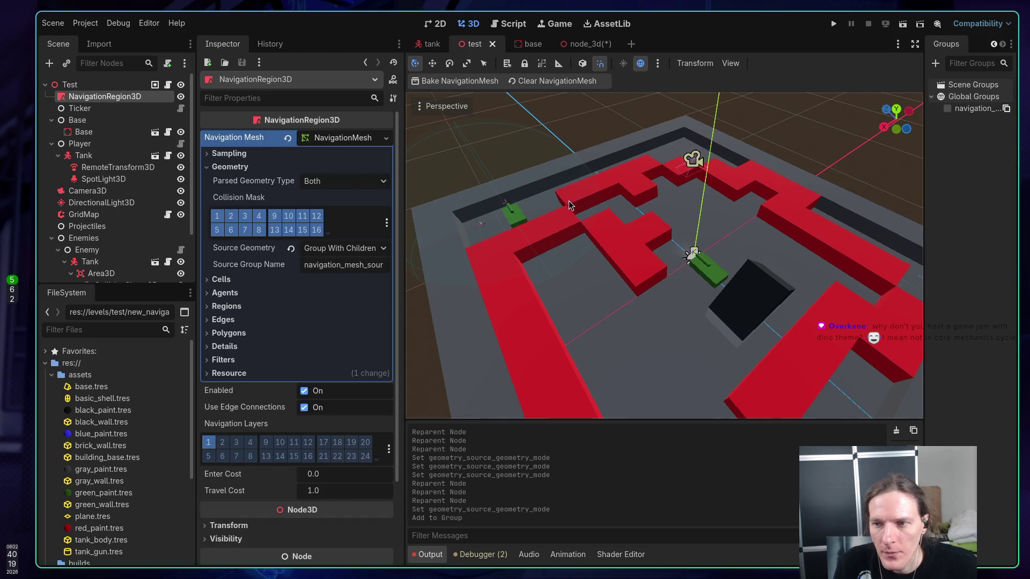
Bake the NavigationMesh and fly around the maze to inspect the baked floor and wall tops
{"action": "left_click", "coordinate": [460, 81]}
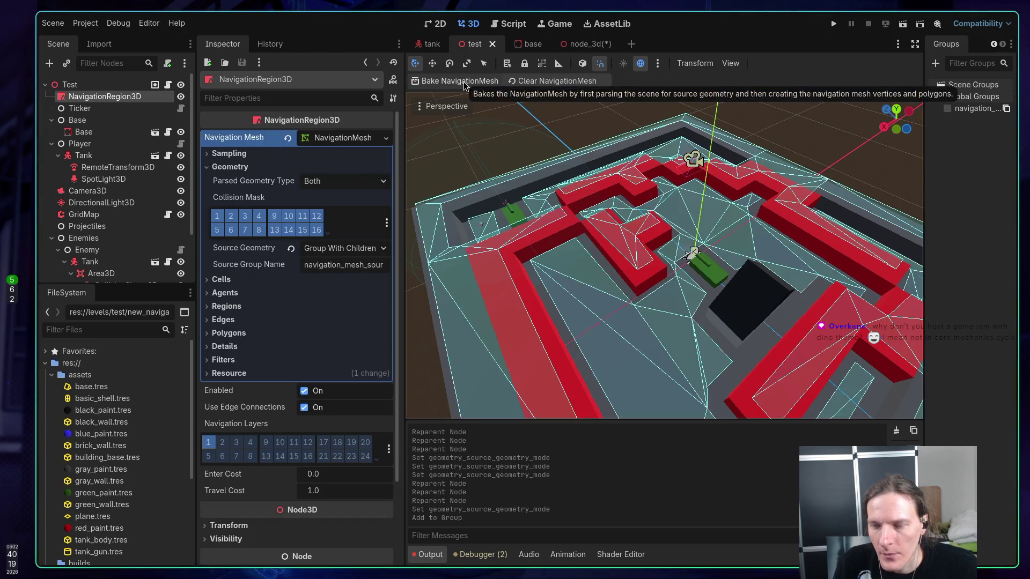
{"action": "scroll", "coordinate": [597, 331], "scroll_direction": "down", "scroll_amount": 3}
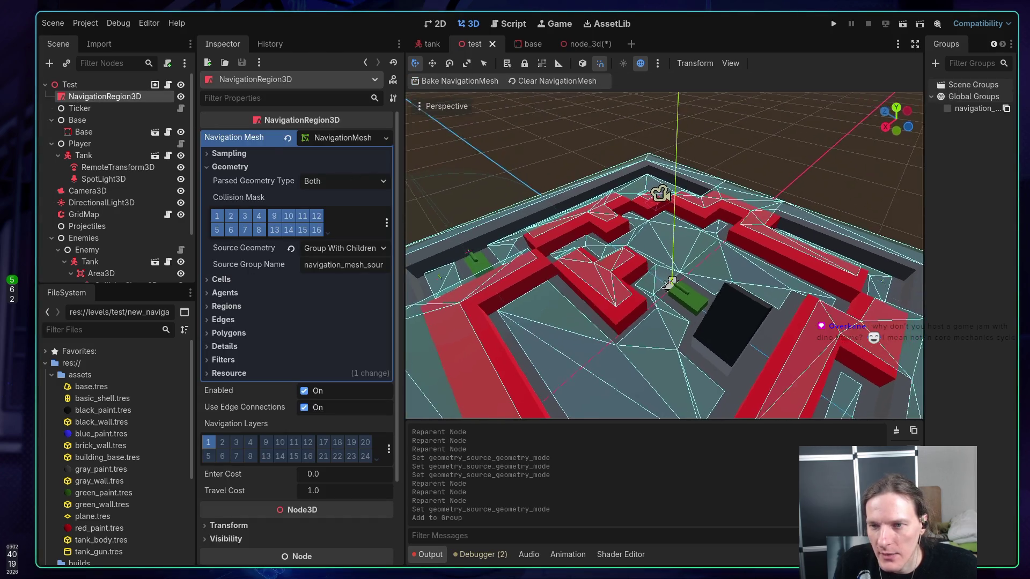
{"action": "key", "text": "w"}
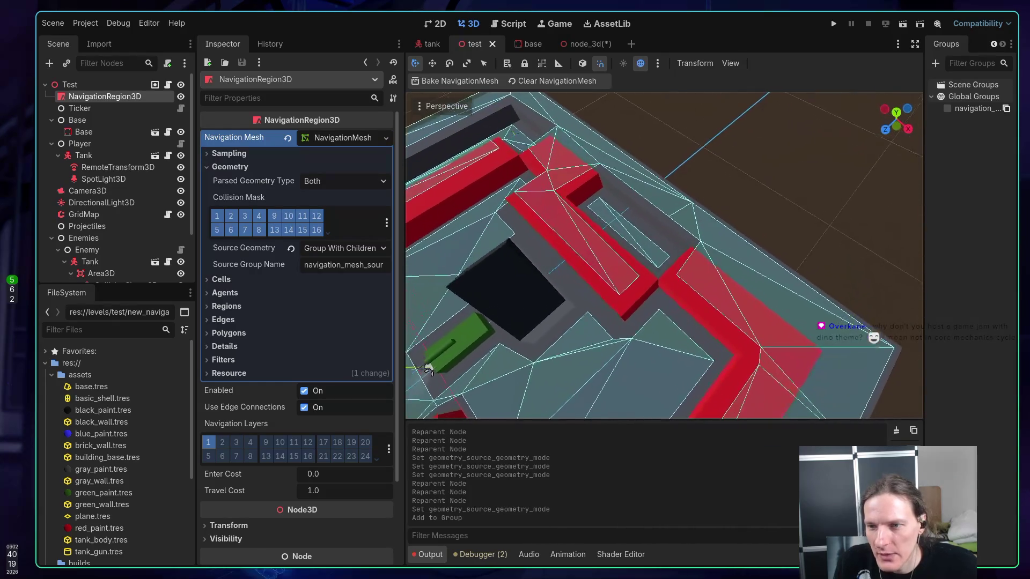
{"action": "key", "text": "s"}
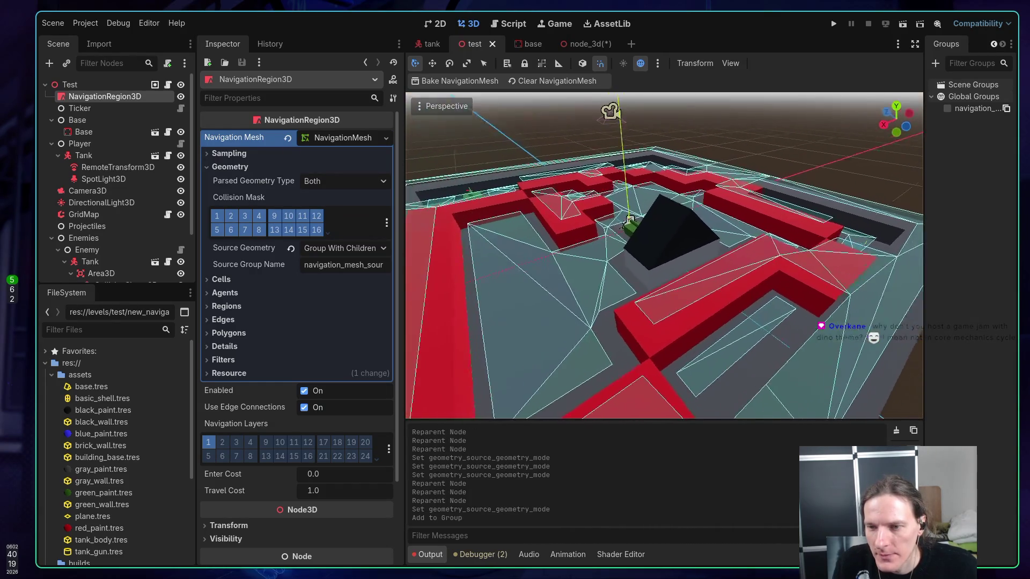
{"action": "key", "text": "e"}
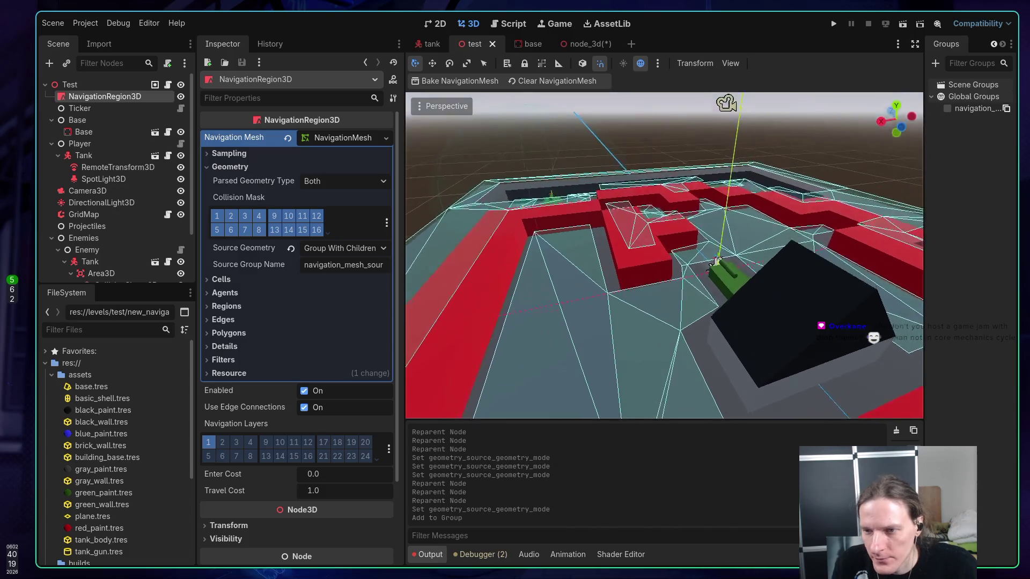
{"action": "key", "text": "q"}
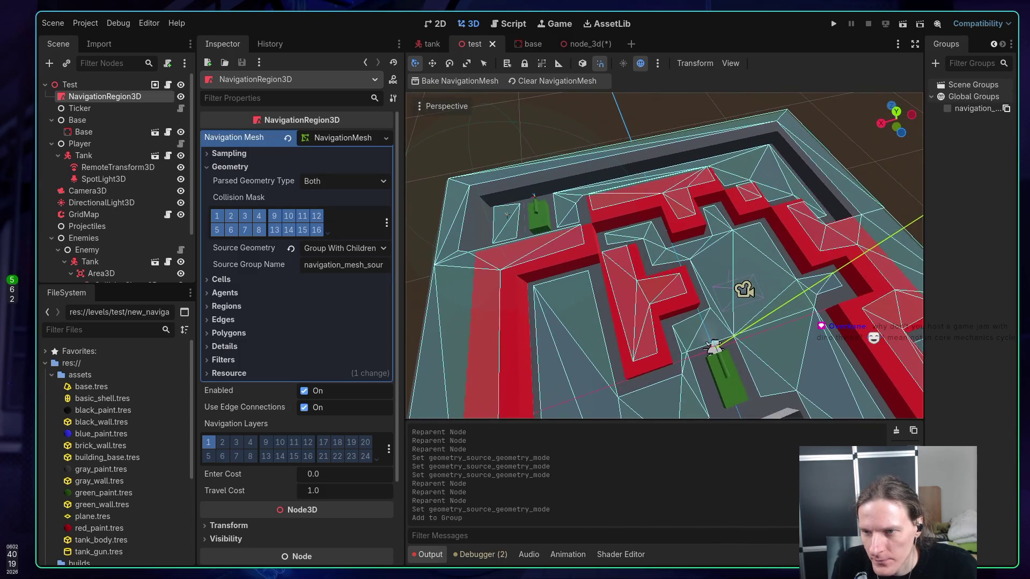
{"action": "key", "text": "a"}
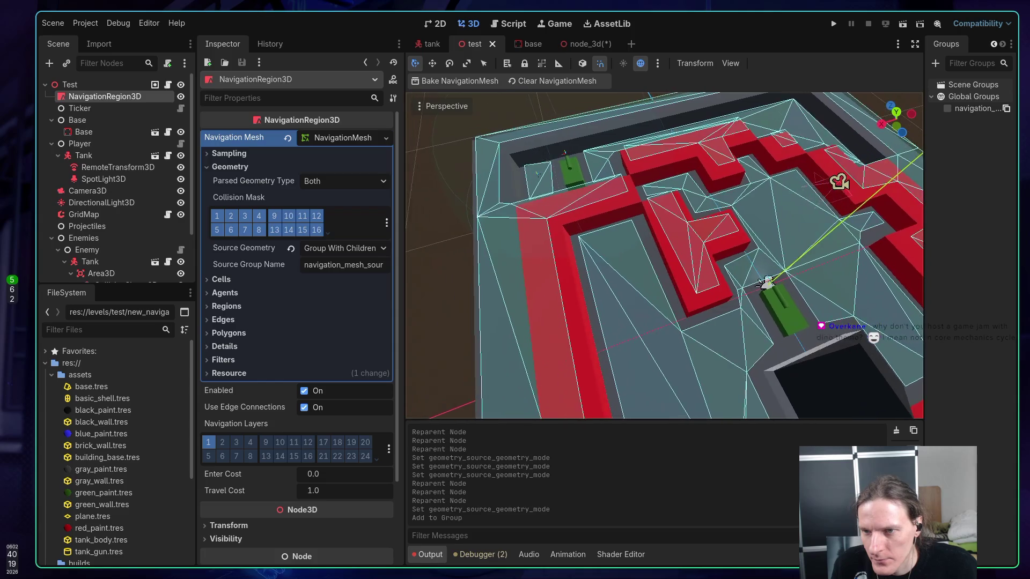
{"action": "key", "text": "d"}
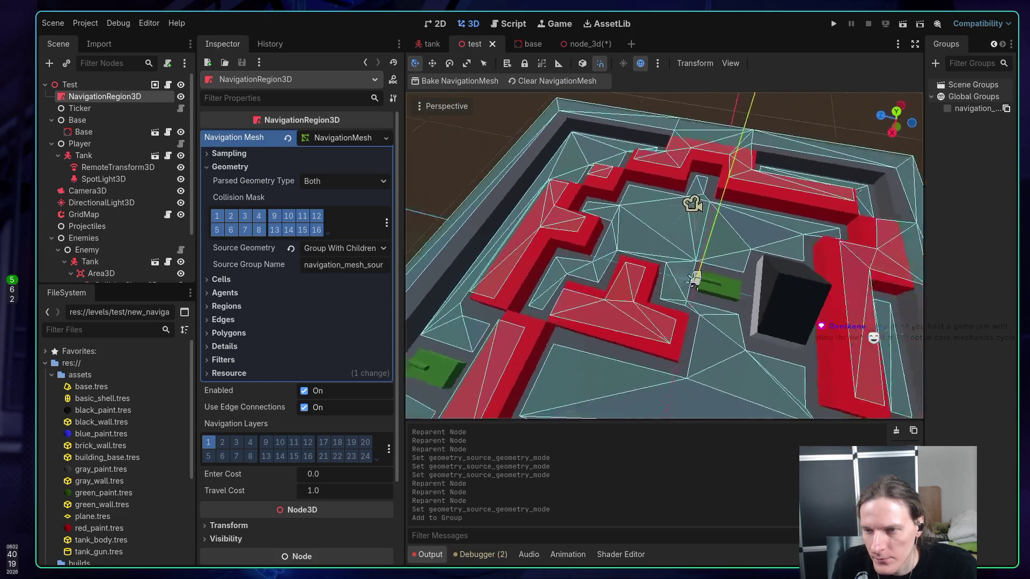
{"action": "key", "text": "s"}
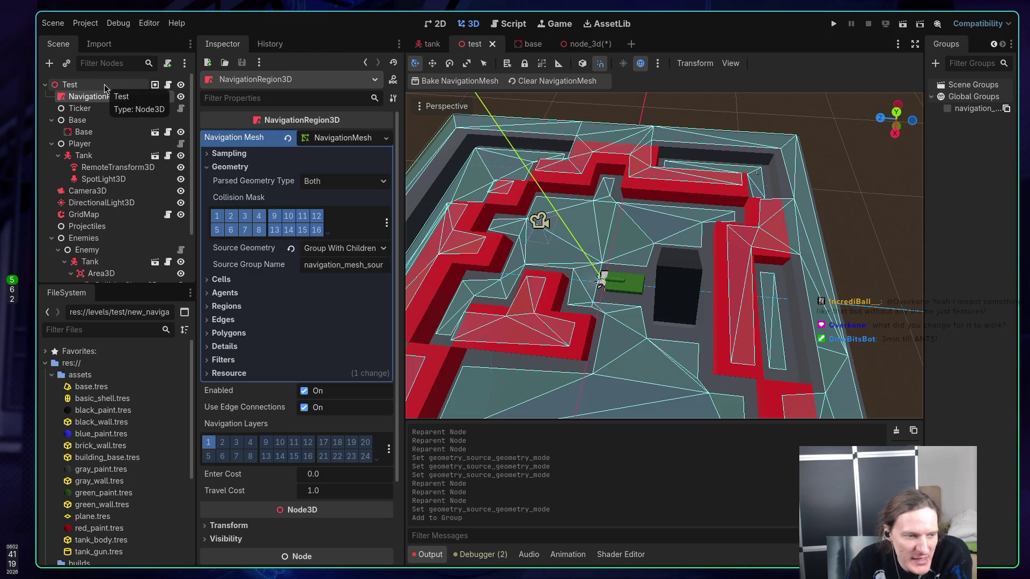
Keep Group With Children, check the group name, and tick navigation_mesh_source_group for Test
{"action": "left_click", "coordinate": [341, 252]}
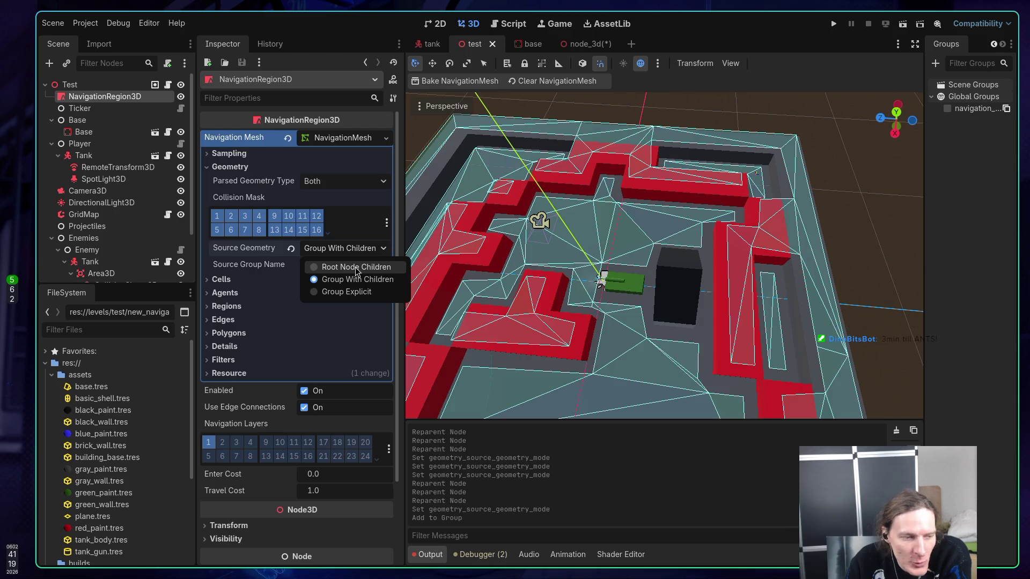
{"action": "left_click", "coordinate": [271, 252]}
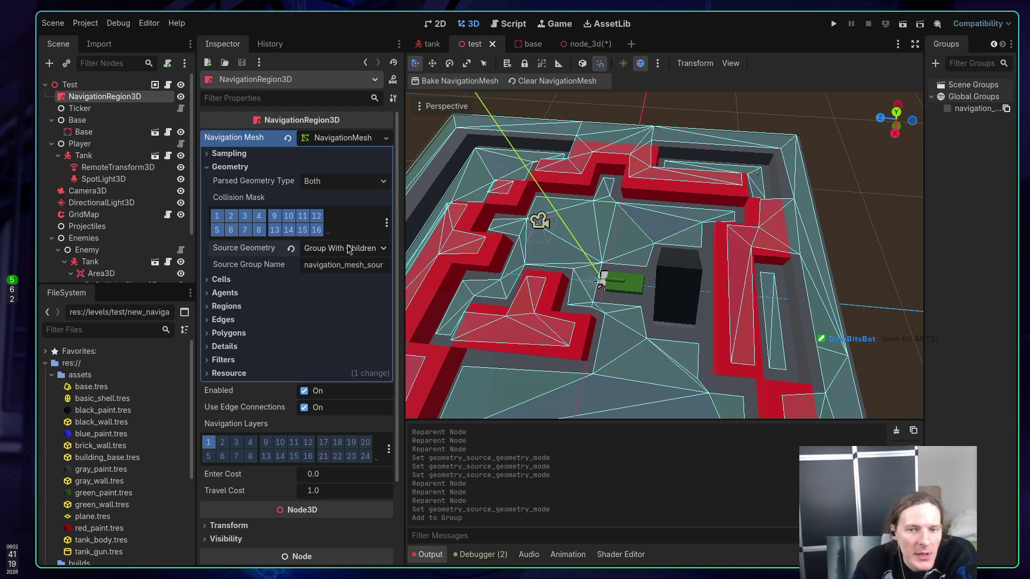
{"action": "left_click", "coordinate": [335, 266]}
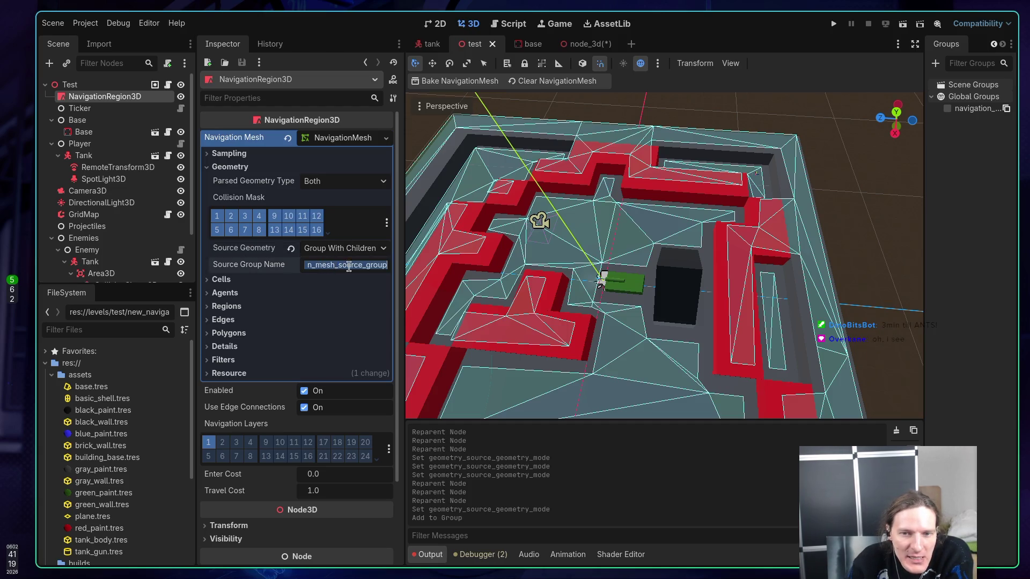
{"action": "left_click", "coordinate": [977, 110]}
{"action": "left_click", "coordinate": [93, 87]}
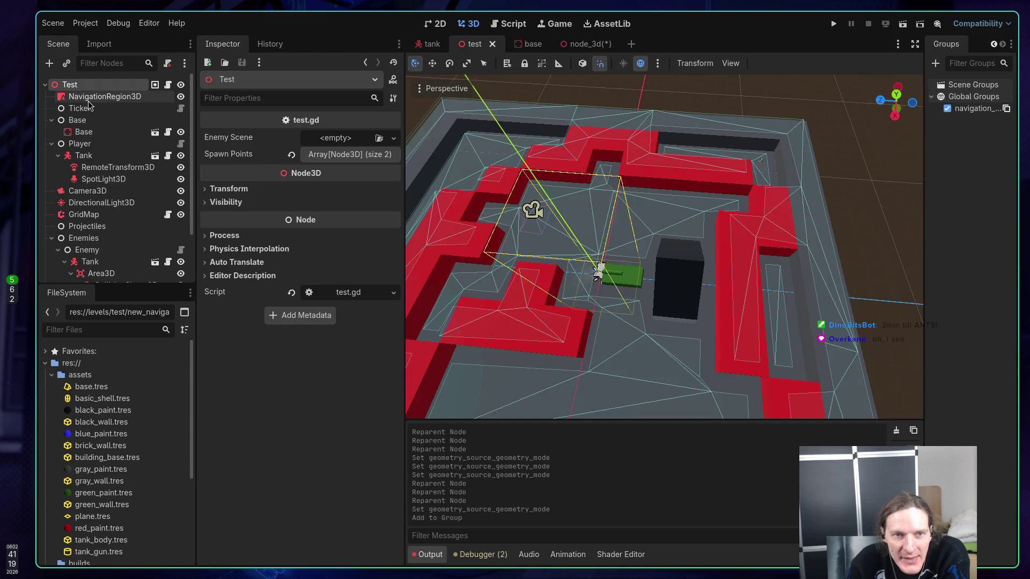
{"action": "left_click", "coordinate": [89, 99]}
Orbit and zoom around the maze to inspect the baked navmesh, then run the project with F5
{"action": "left_click_drag", "start_coordinate": [680, 285], "coordinate": [680, 285]}
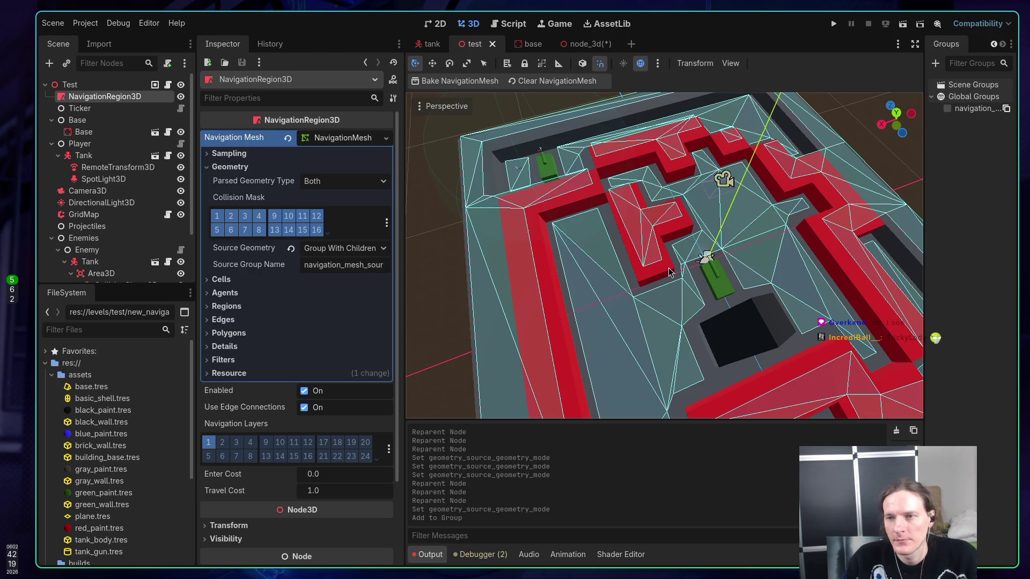
{"action": "left_click_drag", "start_coordinate": [652, 296], "coordinate": [791, 303]}
{"action": "scroll", "coordinate": [665, 256], "scroll_direction": "down", "scroll_amount": 3}
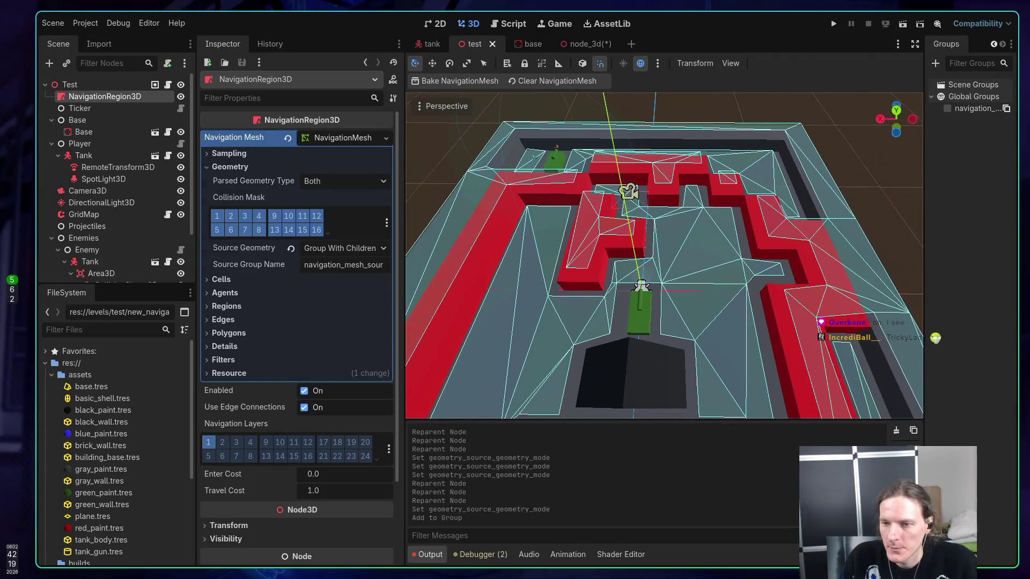
{"action": "left_click_drag", "start_coordinate": [664, 256], "coordinate": [716, 259]}
{"action": "key", "text": "F5"}
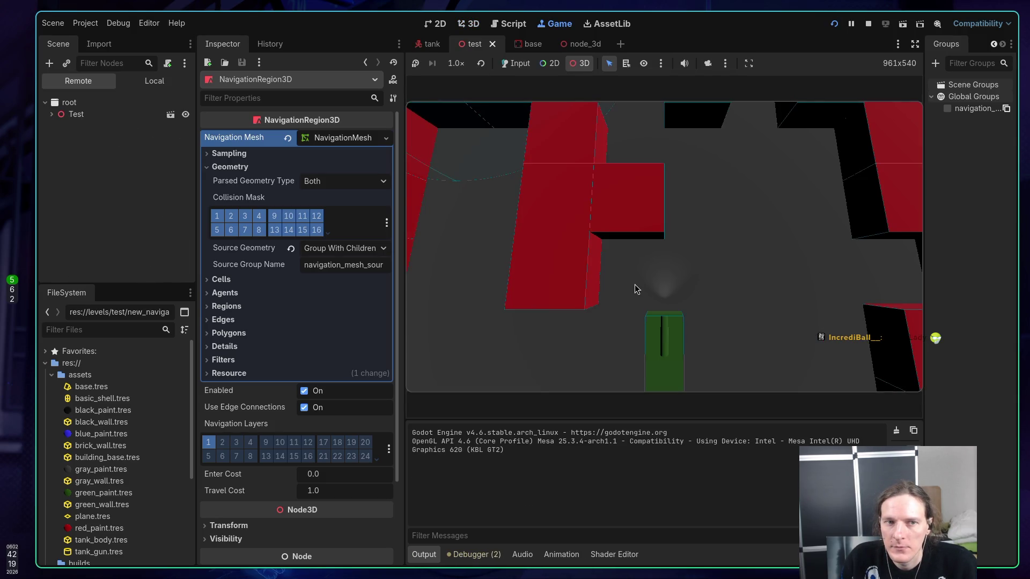
Give the running game input focus and collapse the navigation mesh resource properties
{"action": "left_click", "coordinate": [644, 298]}
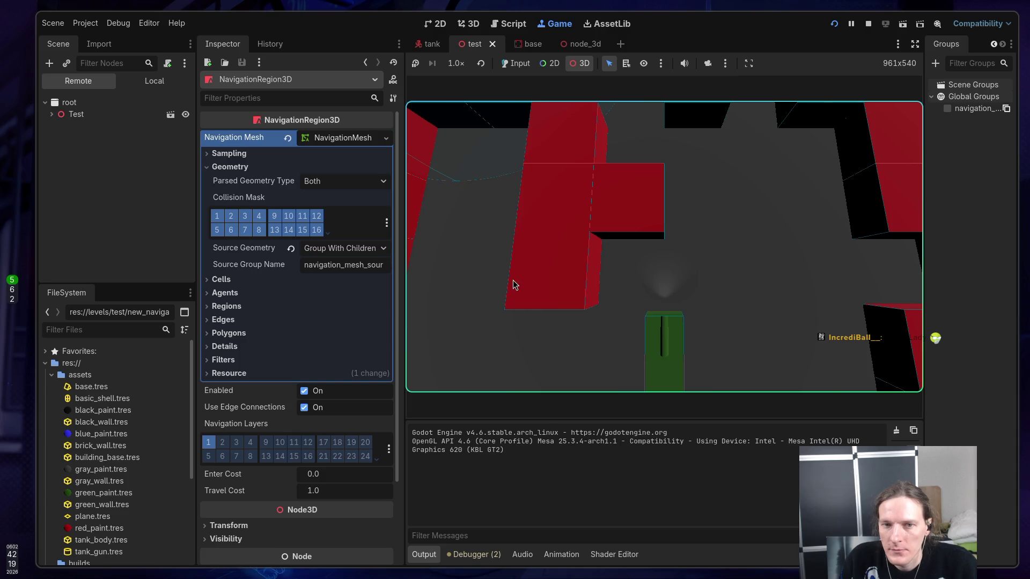
{"action": "left_click", "coordinate": [342, 139]}
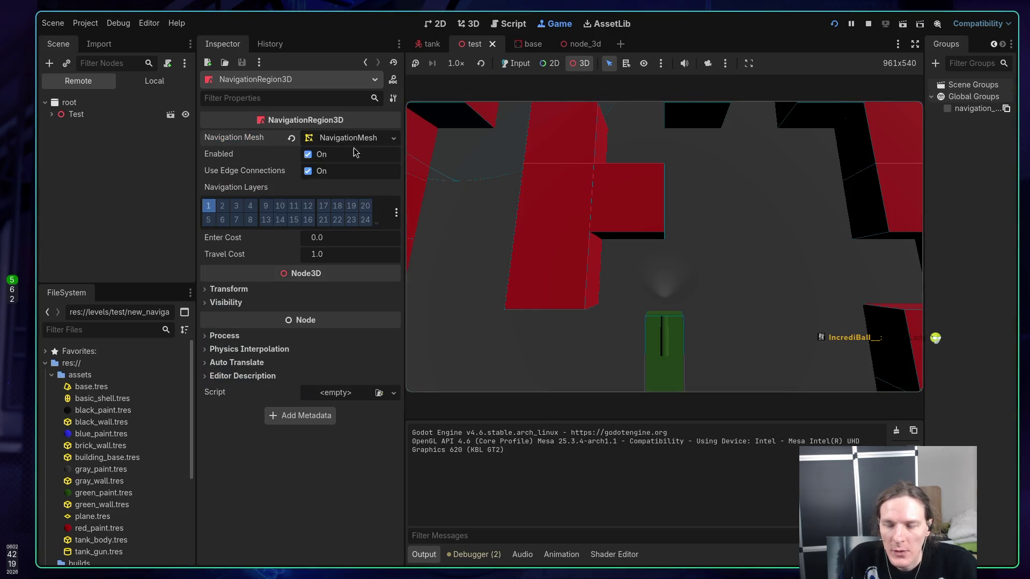
{"action": "left_click", "coordinate": [622, 252]}
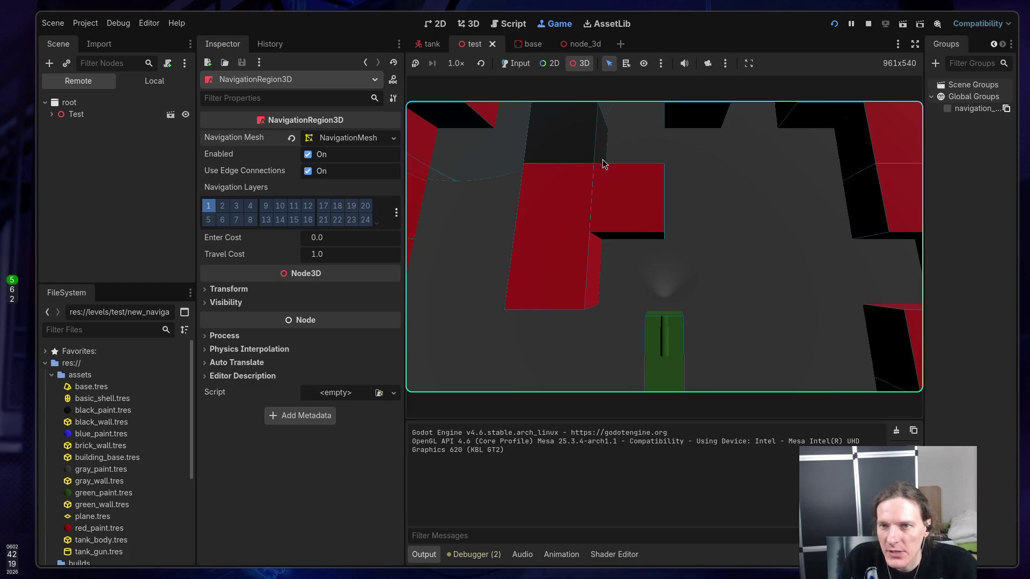
{"action": "left_click", "coordinate": [515, 63]}
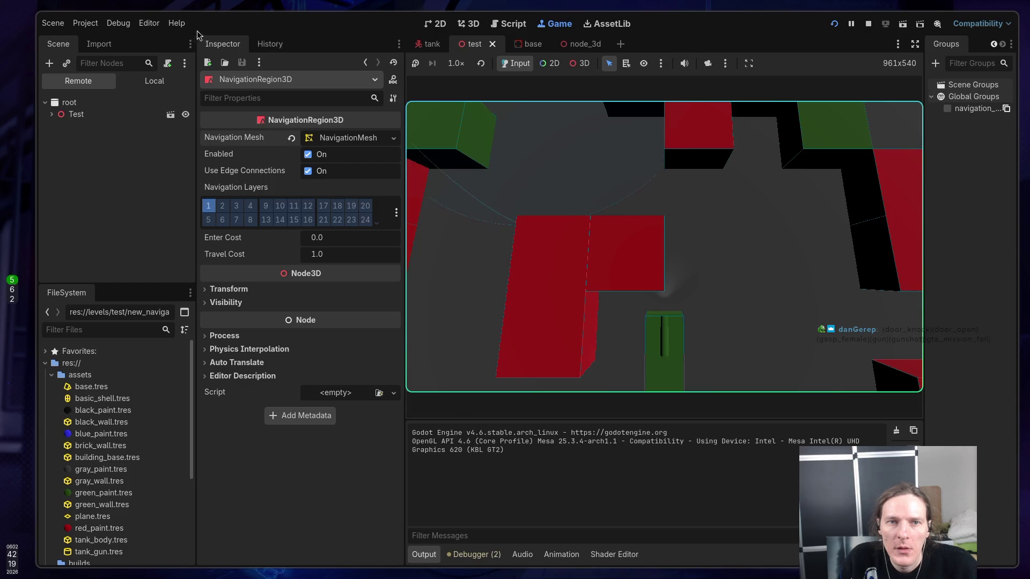
Override the game camera from the editor, move it in 3D to view the level, then stop the game
{"action": "left_click", "coordinate": [118, 23]}
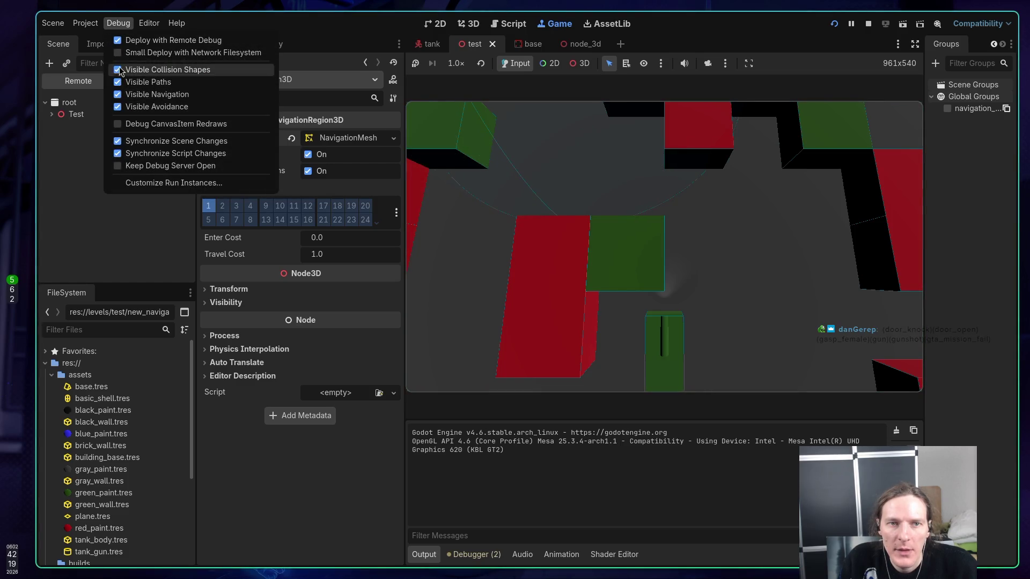
{"action": "left_click", "coordinate": [118, 24]}
{"action": "left_click", "coordinate": [660, 64]}
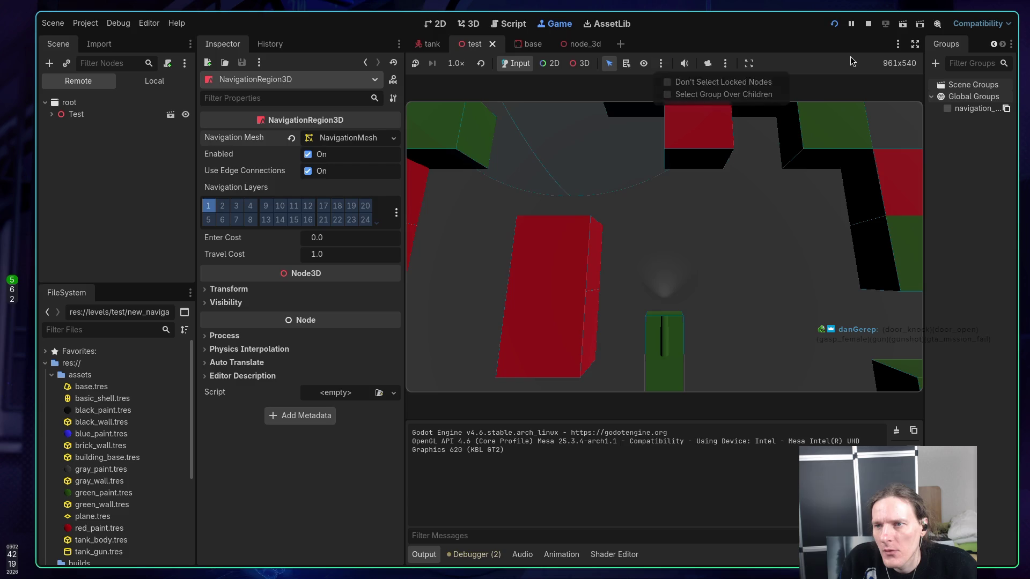
{"action": "left_click", "coordinate": [727, 63]}
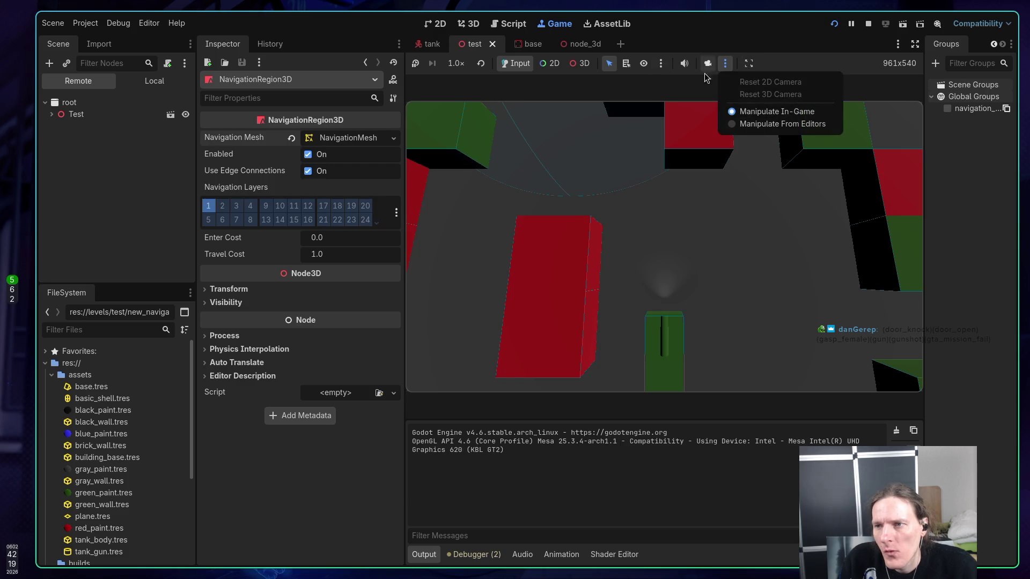
{"action": "left_click", "coordinate": [691, 82]}
{"action": "left_click", "coordinate": [706, 64]}
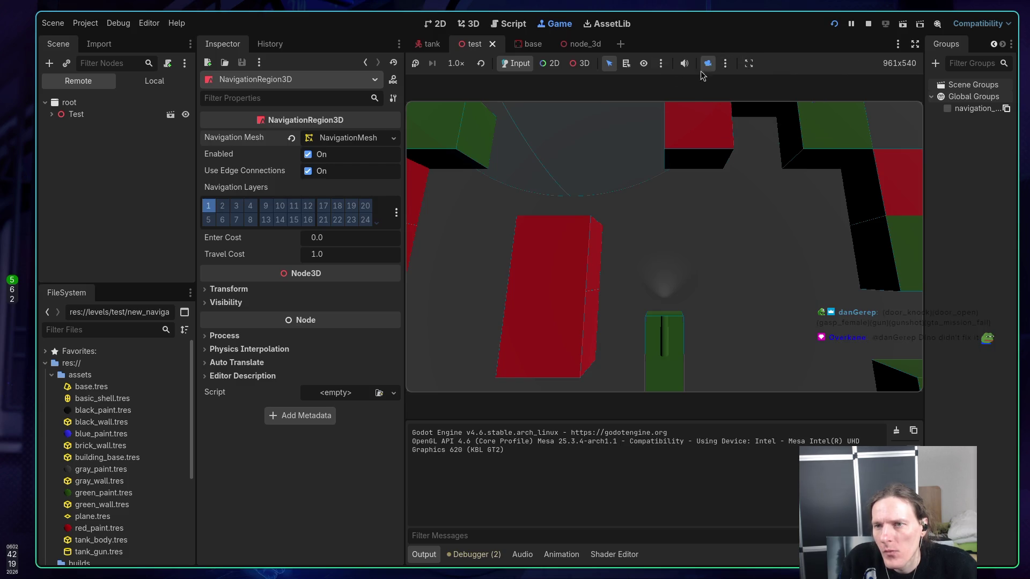
{"action": "left_click", "coordinate": [573, 62]}
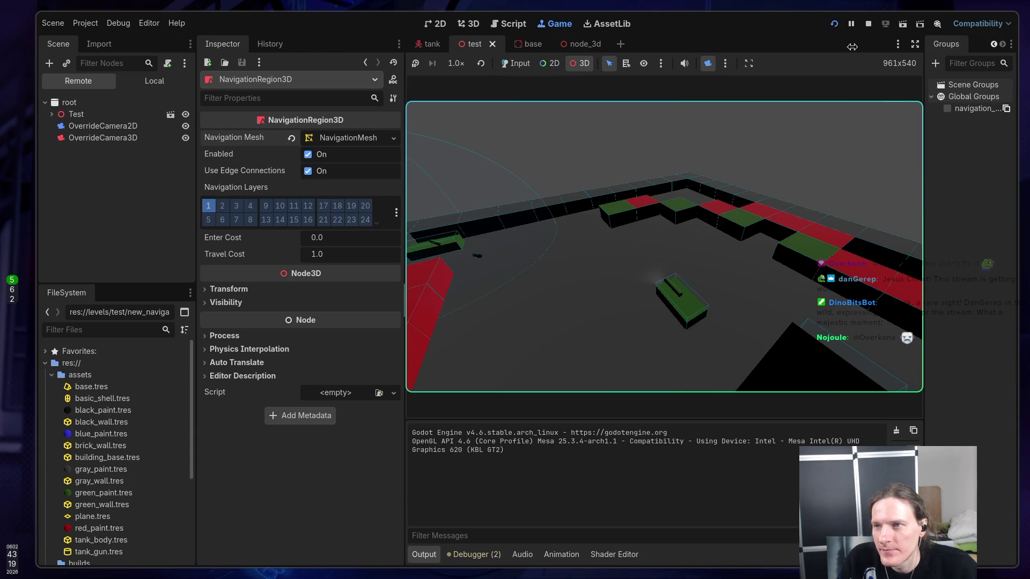
{"action": "left_click", "coordinate": [869, 23]}
Zoom in and out over the baked navmesh, then select the Base static body in the Scene dock
{"action": "scroll", "coordinate": [627, 270], "scroll_direction": "up", "scroll_amount": 5}
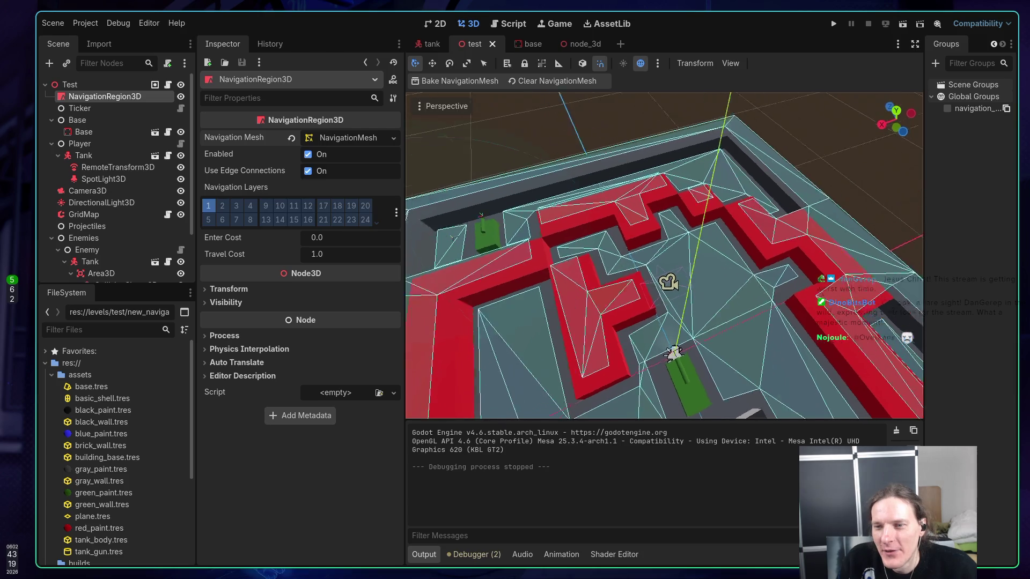
{"action": "scroll", "coordinate": [664, 256], "scroll_direction": "down", "scroll_amount": 5}
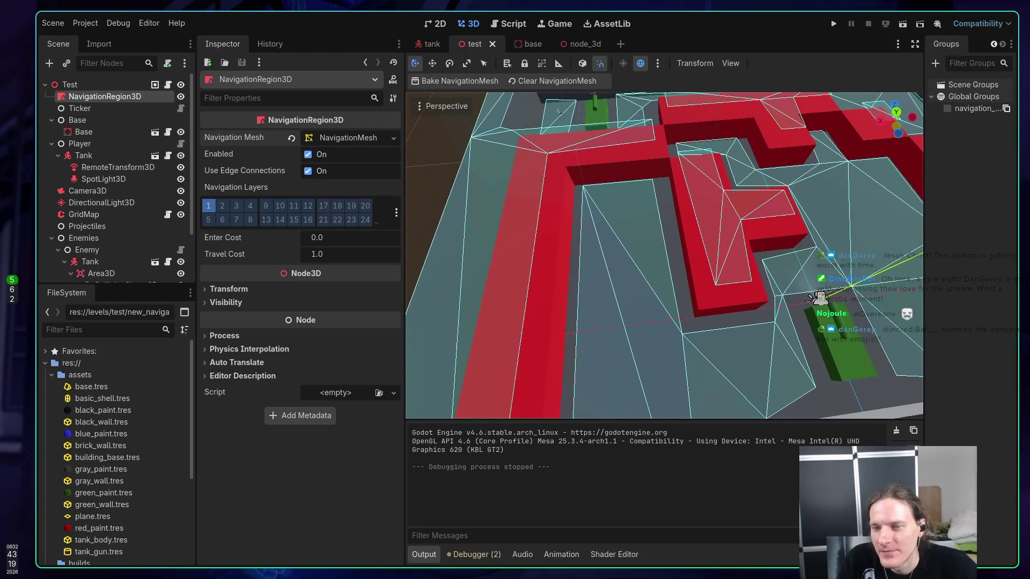
{"action": "scroll", "coordinate": [664, 256], "scroll_direction": "up", "scroll_amount": 5}
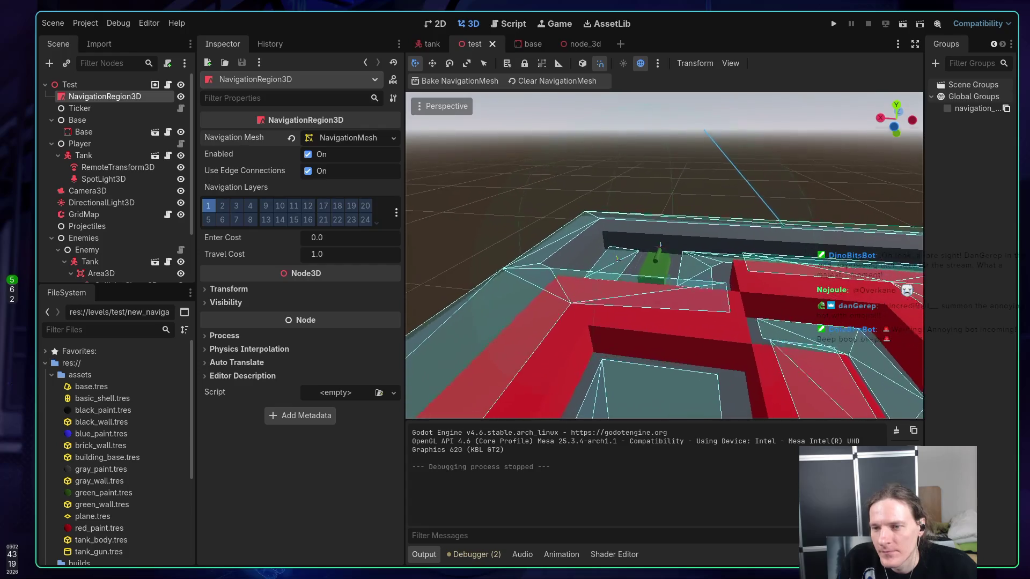
{"action": "scroll", "coordinate": [664, 256], "scroll_direction": "down", "scroll_amount": 5}
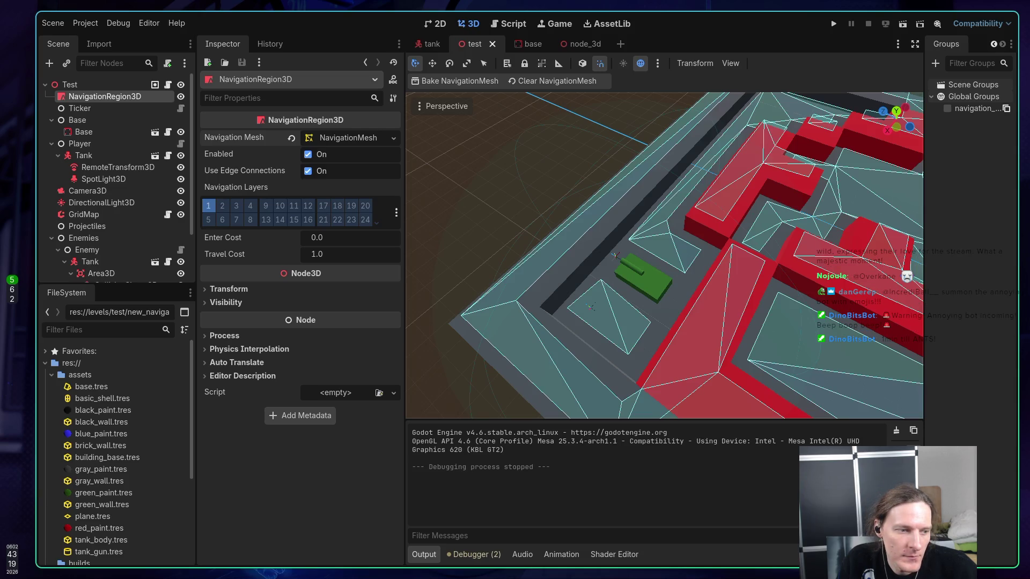
{"action": "scroll", "coordinate": [873, 271], "scroll_direction": "up", "scroll_amount": 2}
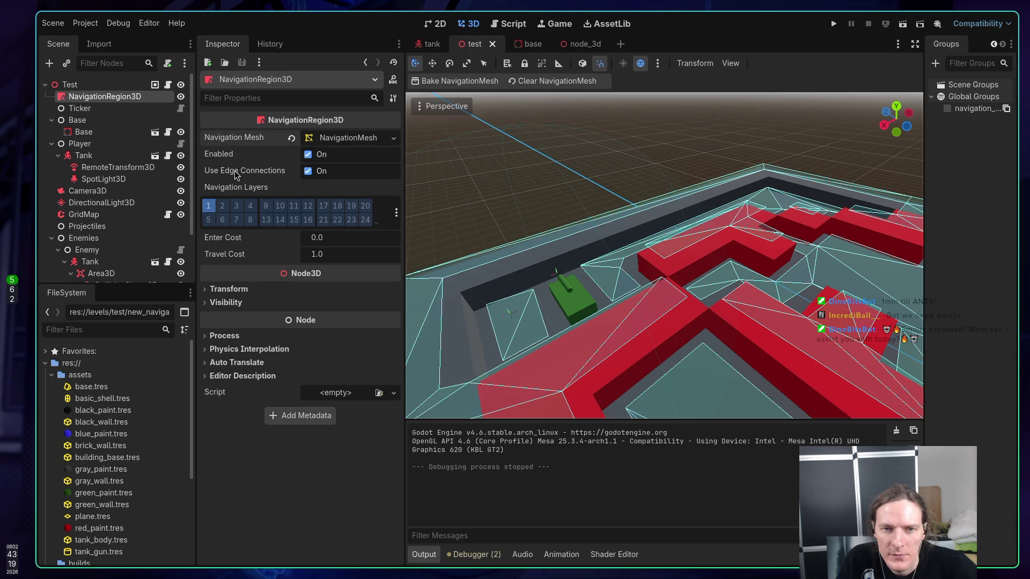
{"action": "mouse_move", "coordinate": [235, 174]}
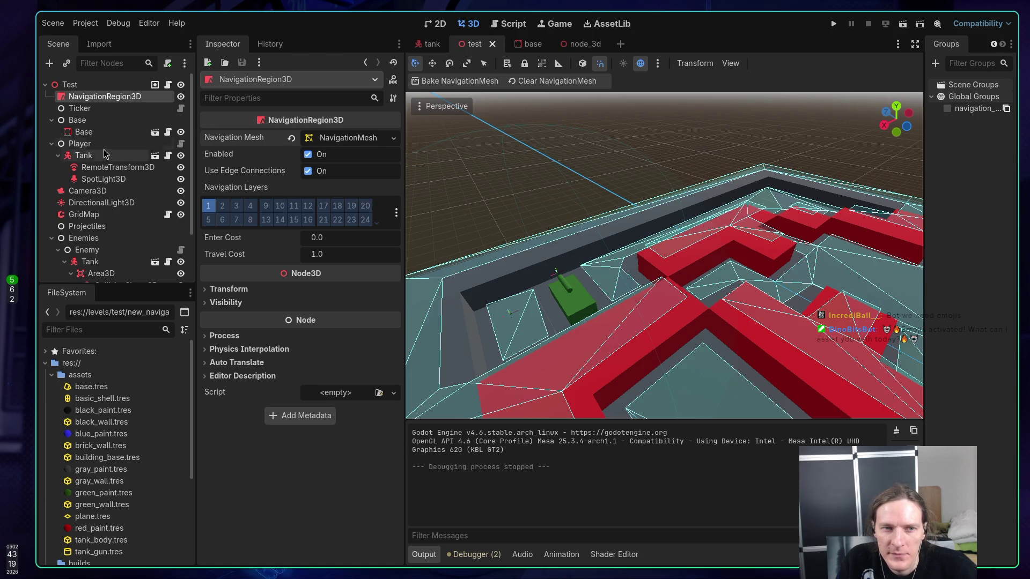
{"action": "left_click", "coordinate": [91, 133]}
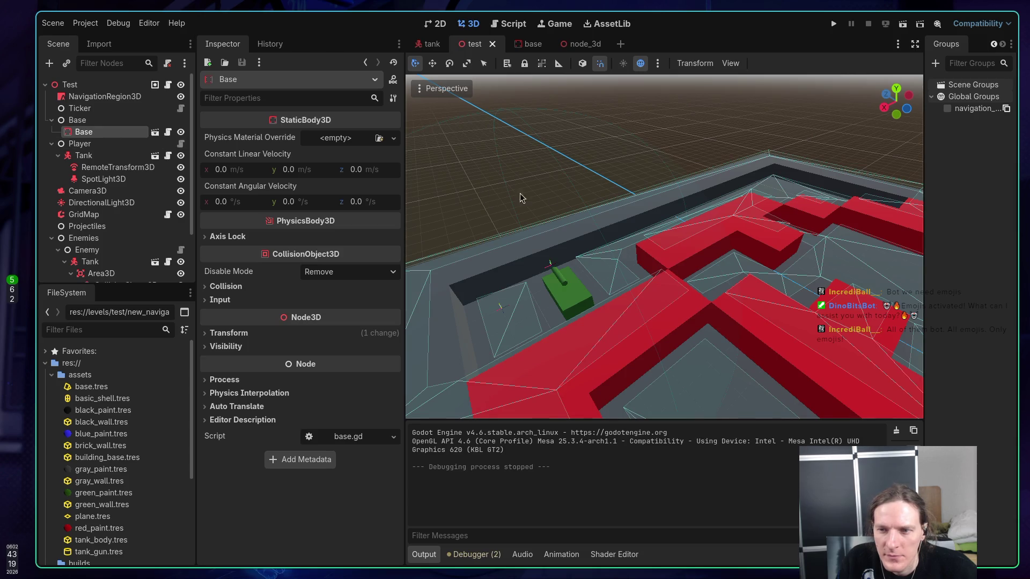
{"action": "key", "text": "f"}
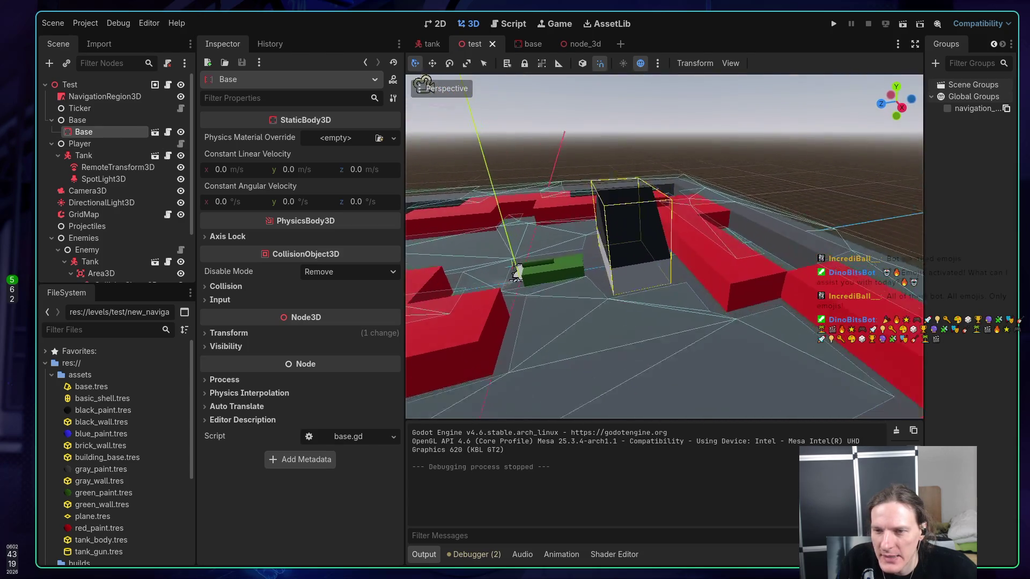
{"action": "scroll", "coordinate": [663, 246], "scroll_direction": "down", "scroll_amount": 3}
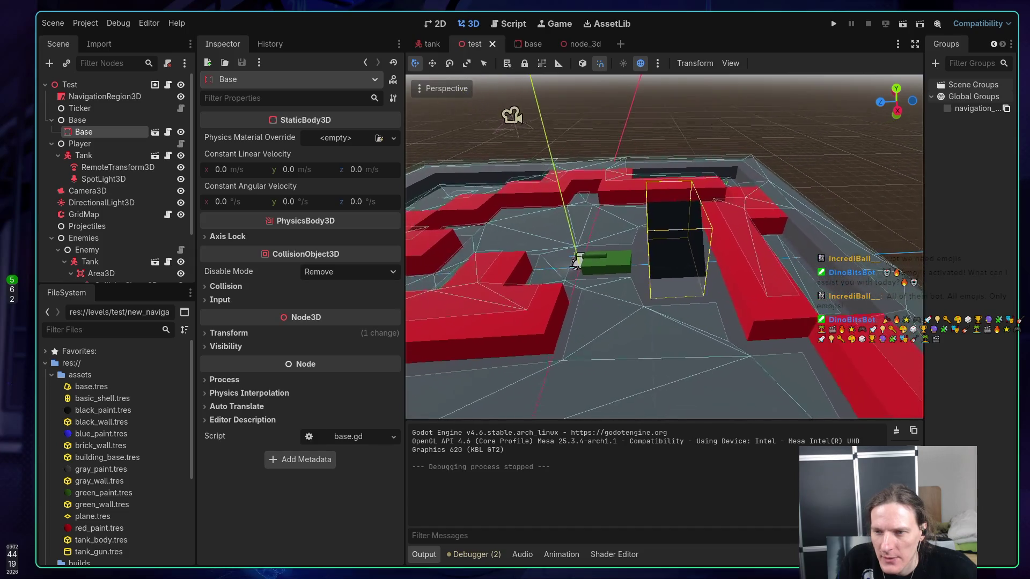
{"action": "scroll", "coordinate": [664, 247], "scroll_direction": "down", "scroll_amount": 2}
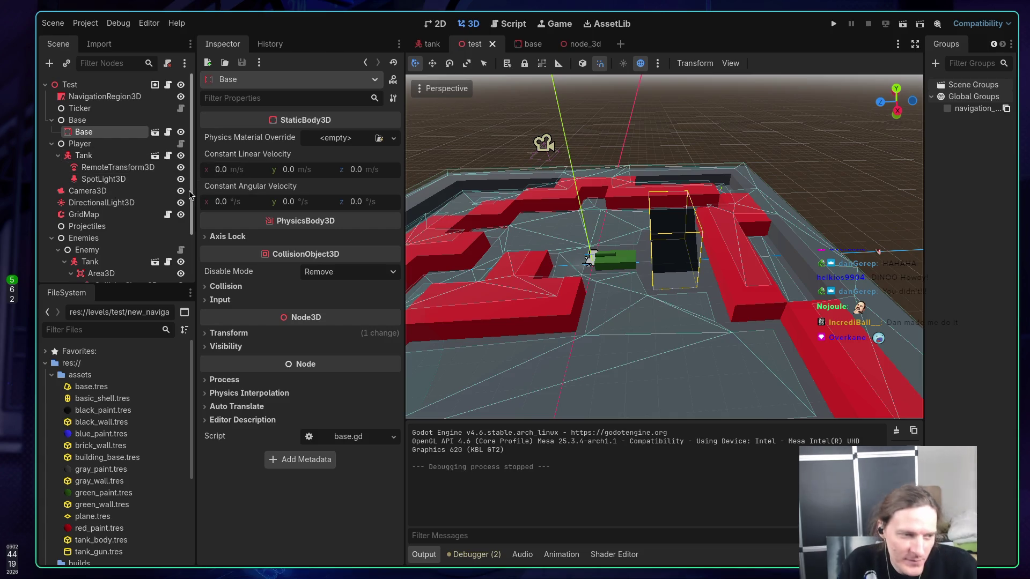
{"action": "mouse_move", "coordinate": [530, 214]}
{"action": "left_mouse_down"}
{"action": "mouse_move", "coordinate": [600, 207]}
{"action": "mouse_move", "coordinate": [612, 239]}
{"action": "mouse_move", "coordinate": [622, 207]}
{"action": "mouse_move", "coordinate": [695, 201]}
{"action": "left_mouse_up"}
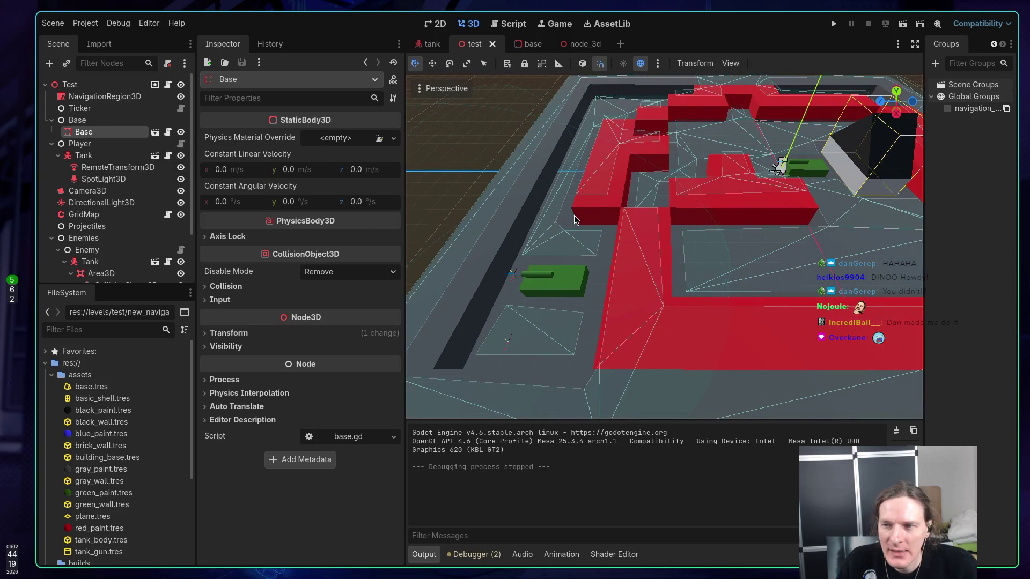
{"action": "left_click_drag", "start_coordinate": [587, 214], "coordinate": [588, 214]}
{"action": "left_click_drag", "start_coordinate": [701, 198], "coordinate": [702, 198]}
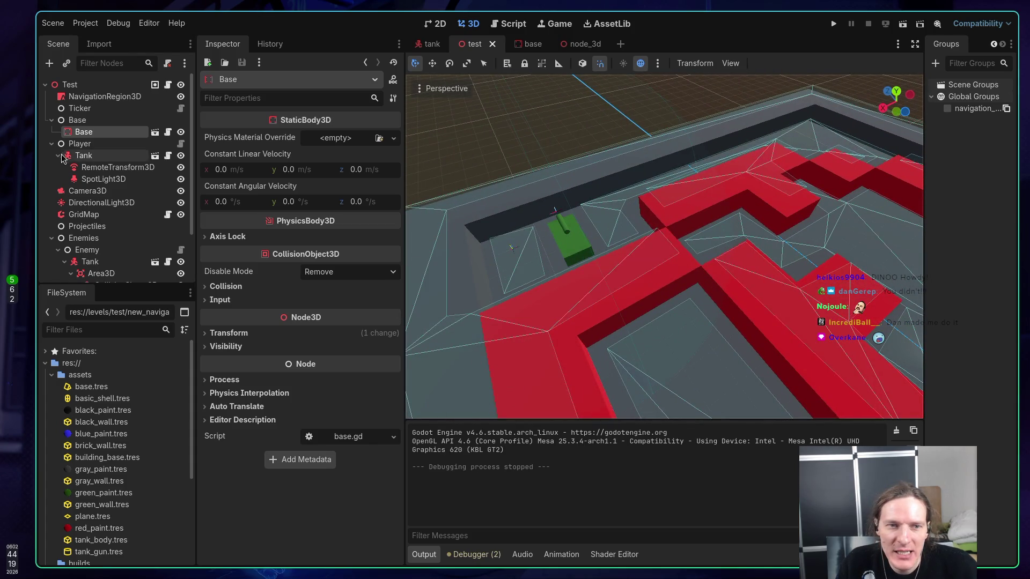
Inspect the NavigationAgent3D under Enemies > Tank, then switch to the browser showing the docs
{"action": "scroll", "coordinate": [124, 142], "scroll_direction": "down", "scroll_amount": 3}
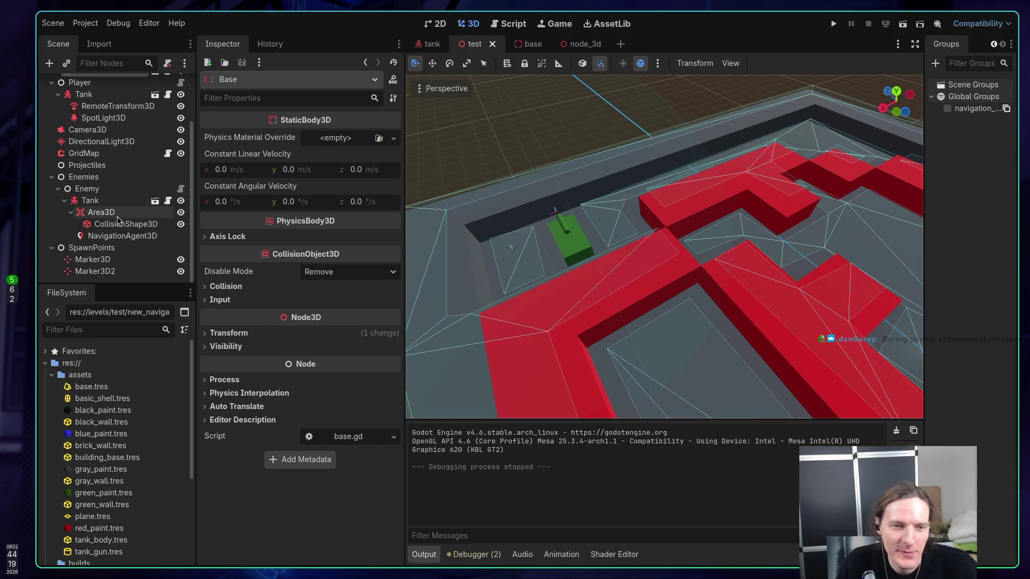
{"action": "left_click", "coordinate": [101, 236]}
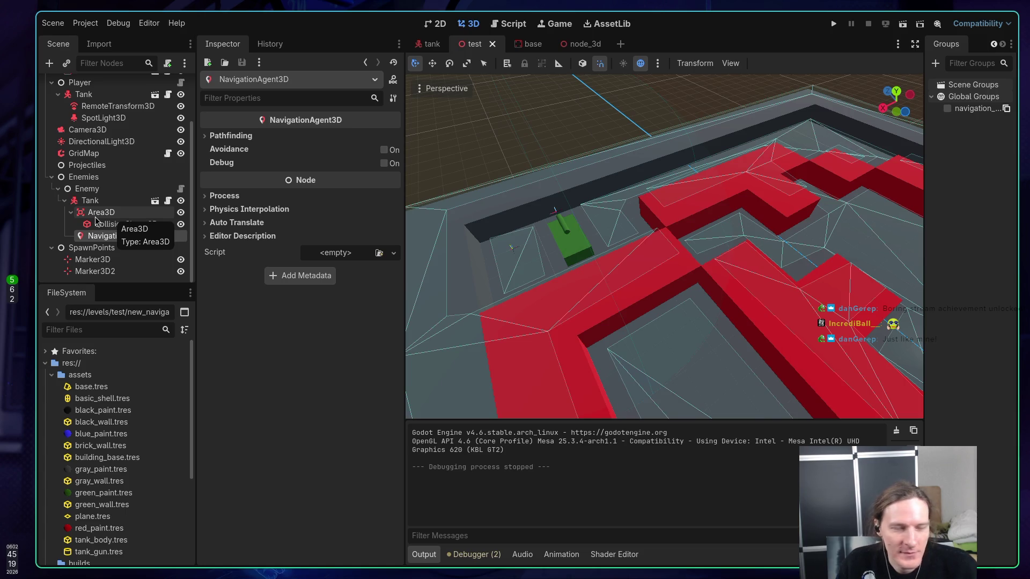
{"action": "key", "text": "super+2"}
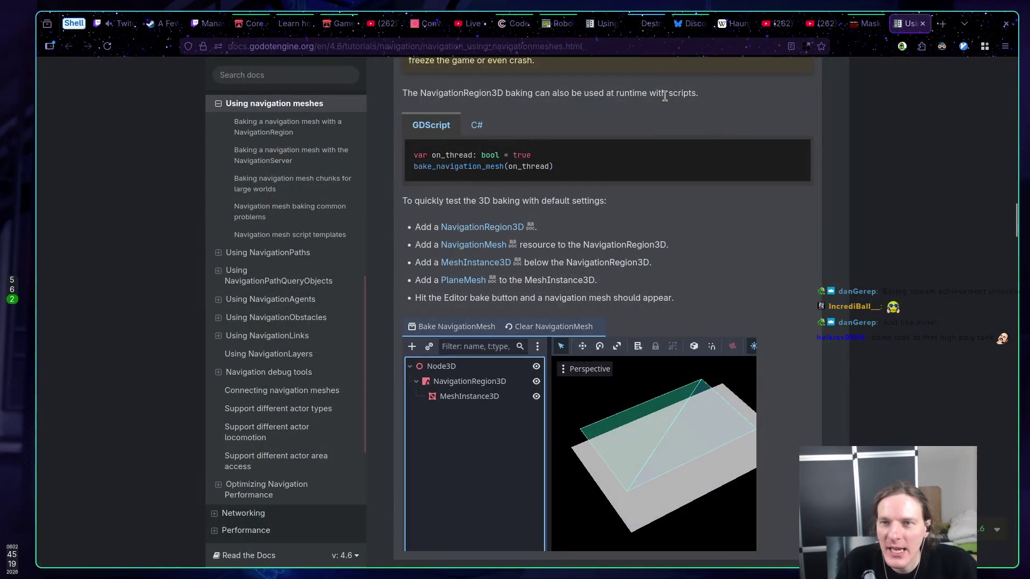
Copy the Mask Hero I itch.io page URL and post it in the Twitch stream chat
{"action": "left_click", "coordinate": [864, 23]}
{"action": "left_click", "coordinate": [279, 46]}
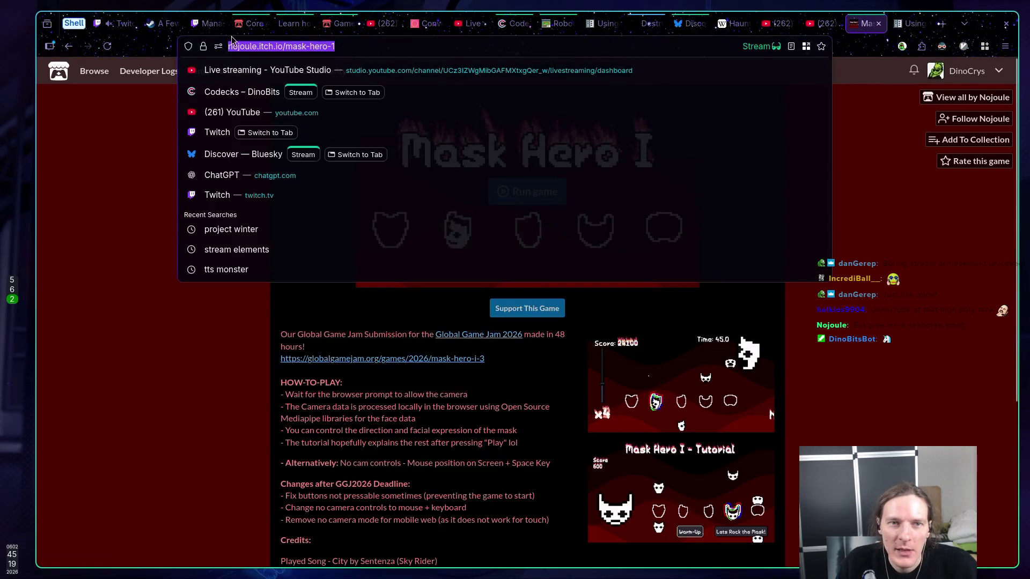
{"action": "left_click", "coordinate": [129, 29]}
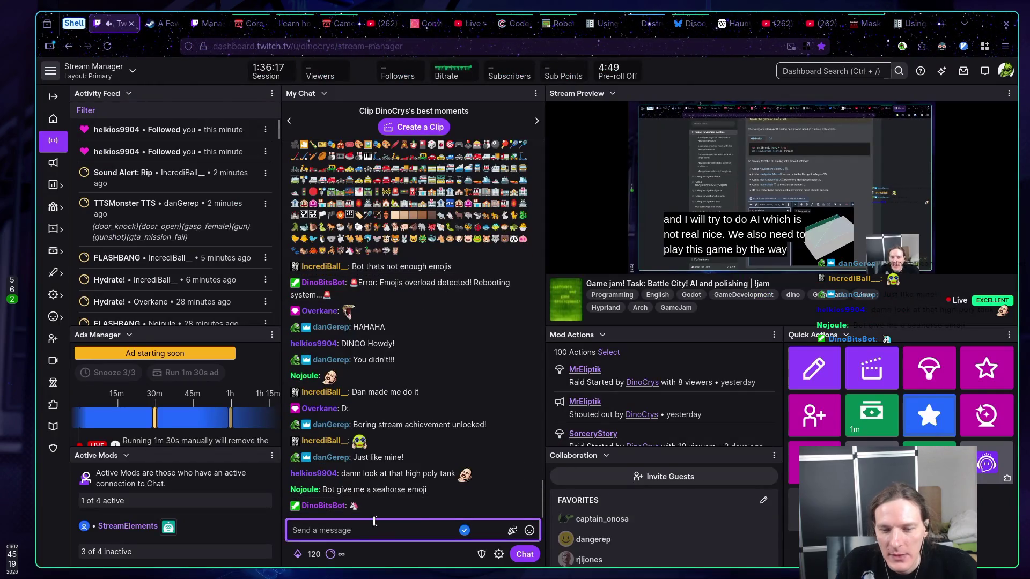
{"action": "type", "text": "https://nojoule.itch.io/mask-hero-1"}
{"action": "key", "text": "Return"}
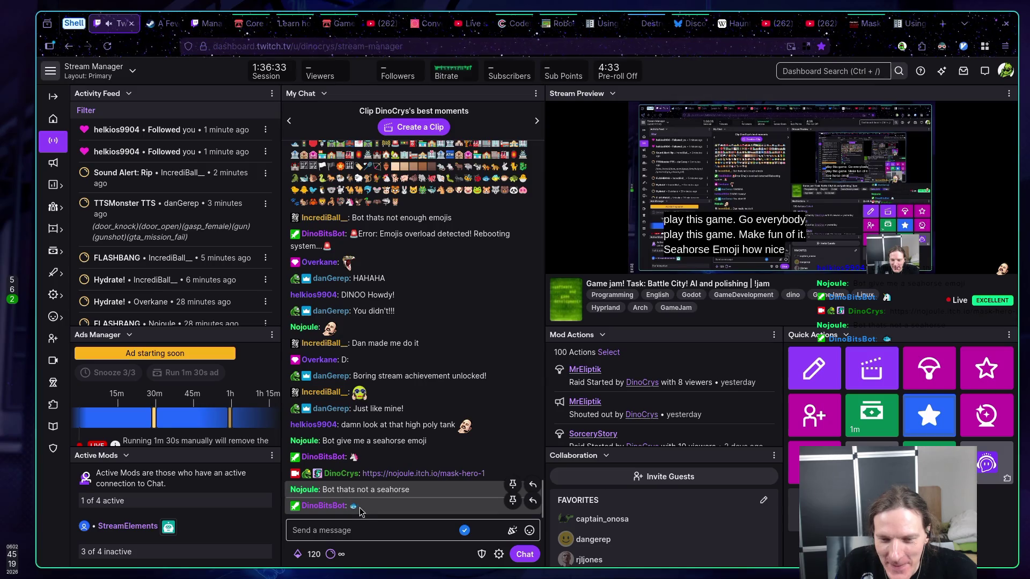
{"action": "left_click", "coordinate": [397, 532]}
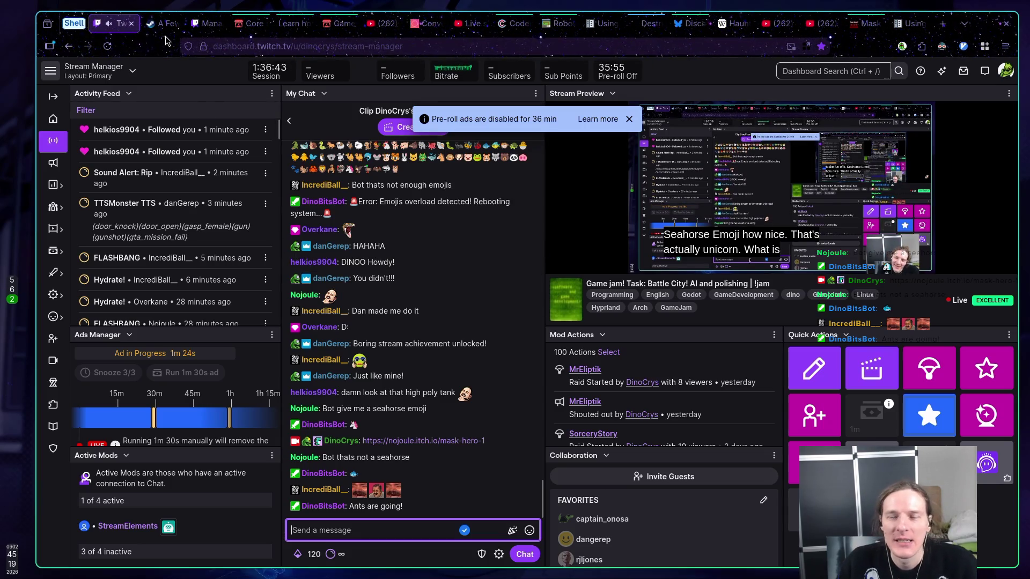
{"action": "key", "text": "ctrl+9"}
Scroll down to Navigation mesh script templates and select the 3D GDScript tab
{"action": "scroll", "coordinate": [473, 163], "scroll_direction": "up", "scroll_amount": 2}
{"action": "scroll", "coordinate": [473, 163], "scroll_direction": "down", "scroll_amount": 3}
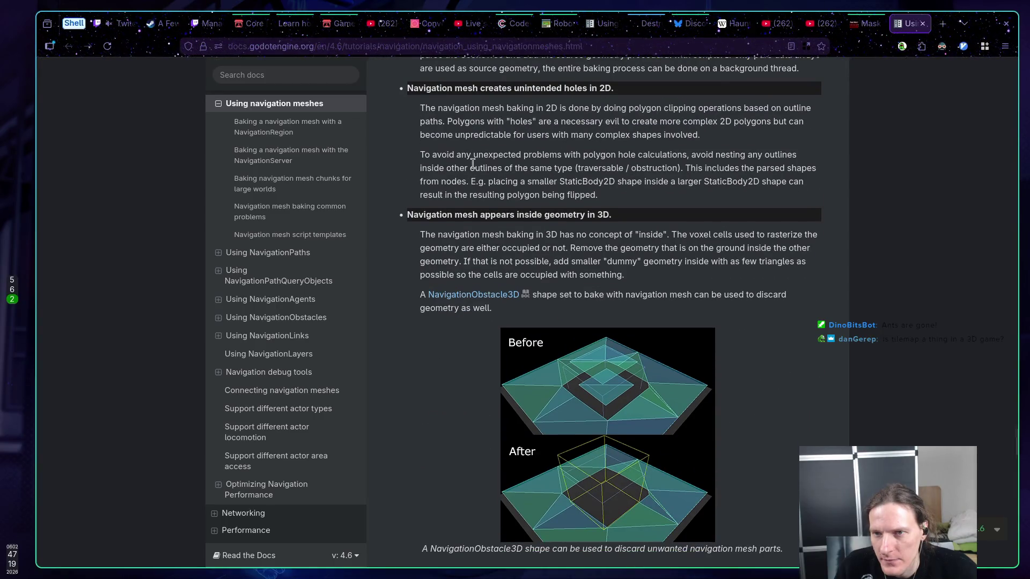
{"action": "scroll", "coordinate": [468, 164], "scroll_direction": "down", "scroll_amount": 1}
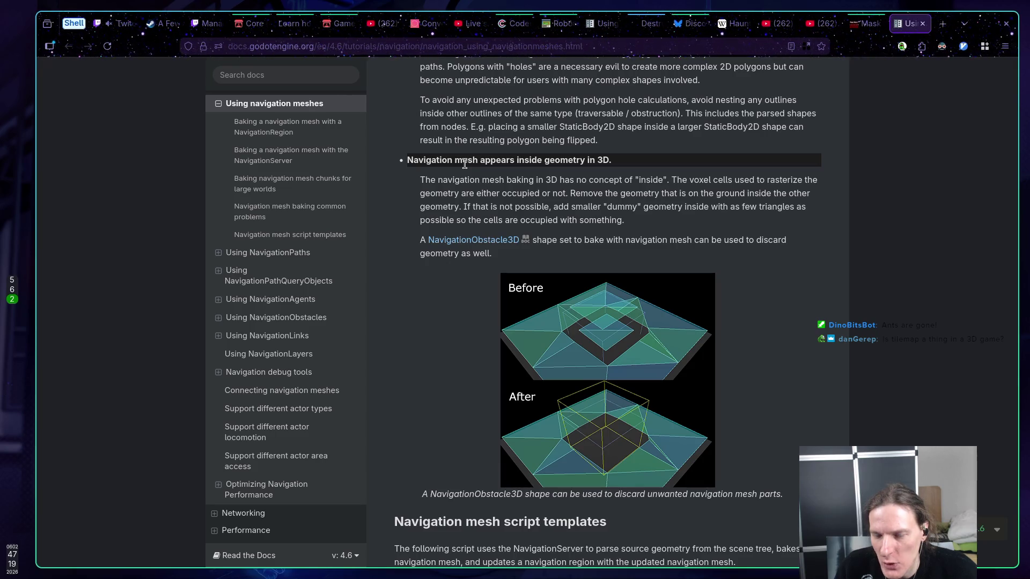
{"action": "scroll", "coordinate": [464, 163], "scroll_direction": "down", "scroll_amount": 2}
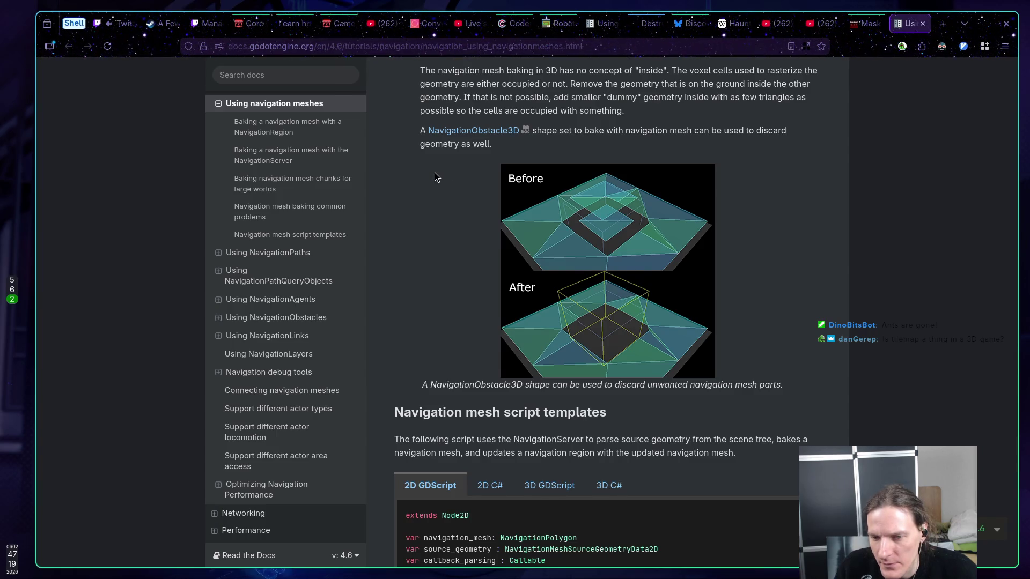
{"action": "scroll", "coordinate": [434, 172], "scroll_direction": "down", "scroll_amount": 2}
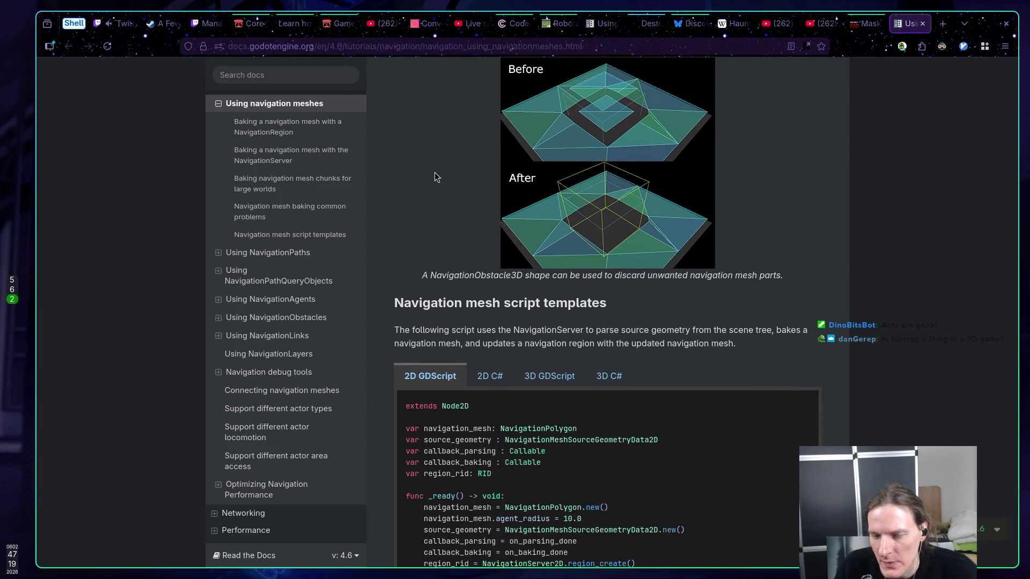
{"action": "scroll", "coordinate": [434, 177], "scroll_direction": "down", "scroll_amount": 2}
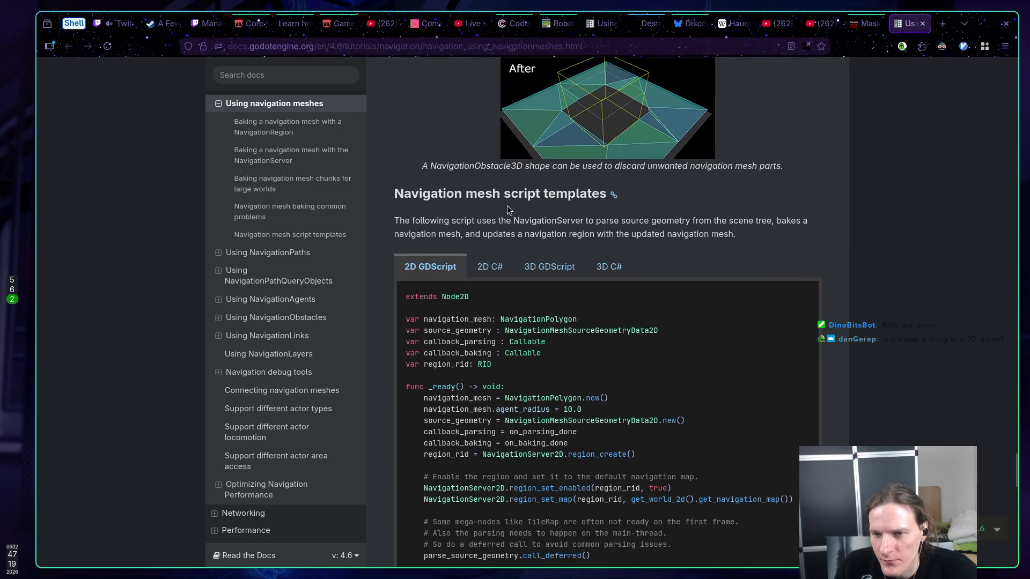
{"action": "left_click", "coordinate": [561, 269]}
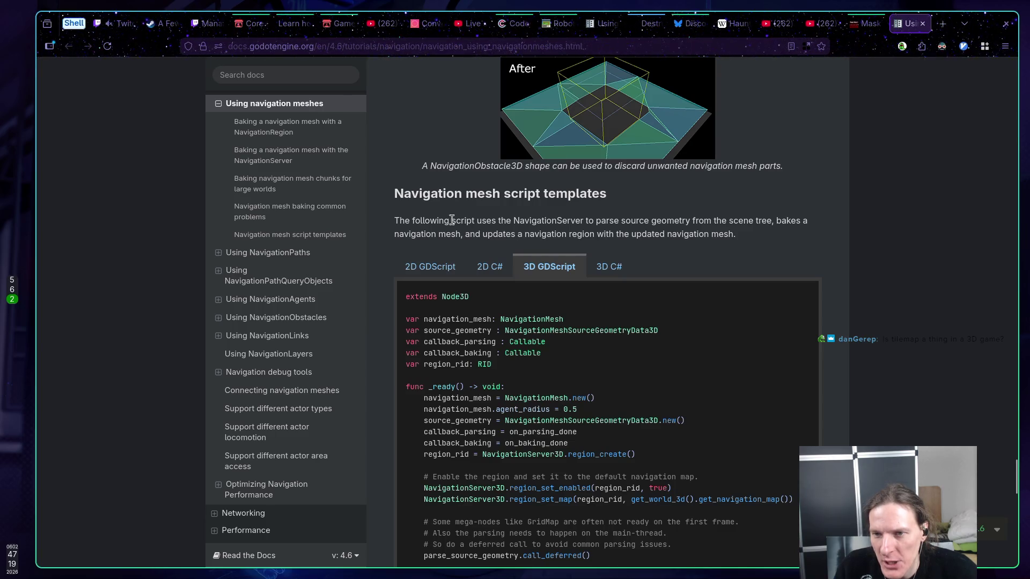
Read through the 3D GDScript NavigationServer baking example
{"action": "scroll", "coordinate": [389, 220], "scroll_direction": "down", "scroll_amount": 1}
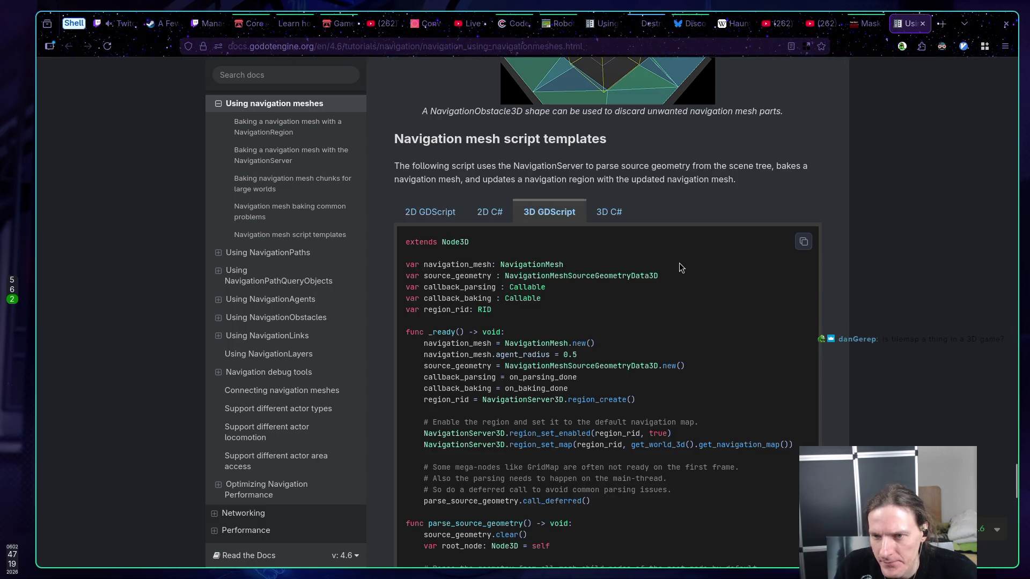
{"action": "scroll", "coordinate": [679, 263], "scroll_direction": "down", "scroll_amount": 2}
{"action": "scroll", "coordinate": [679, 263], "scroll_direction": "up", "scroll_amount": 1}
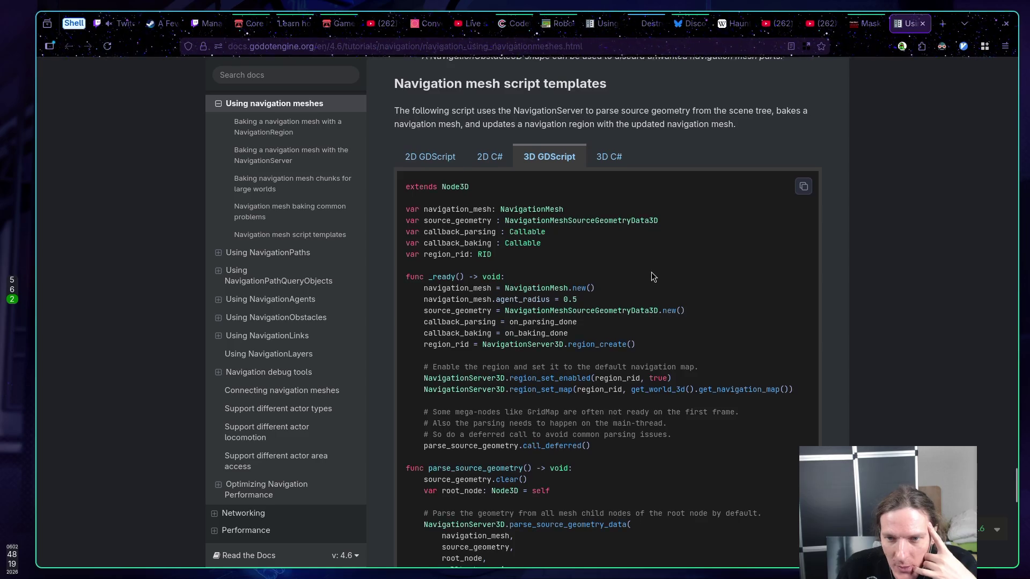
{"action": "scroll", "coordinate": [651, 272], "scroll_direction": "down", "scroll_amount": 3}
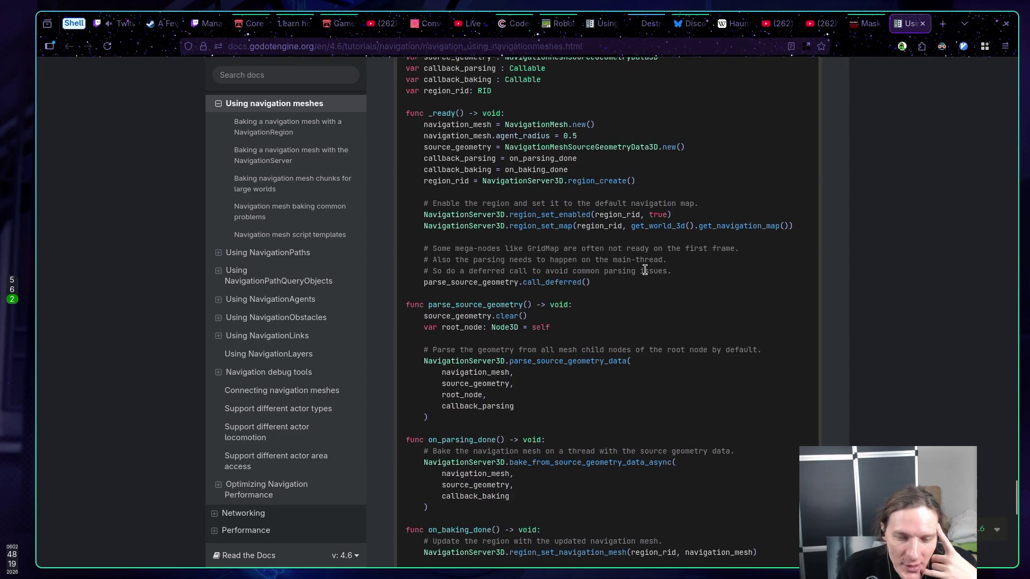
{"action": "scroll", "coordinate": [643, 270], "scroll_direction": "down", "scroll_amount": 2}
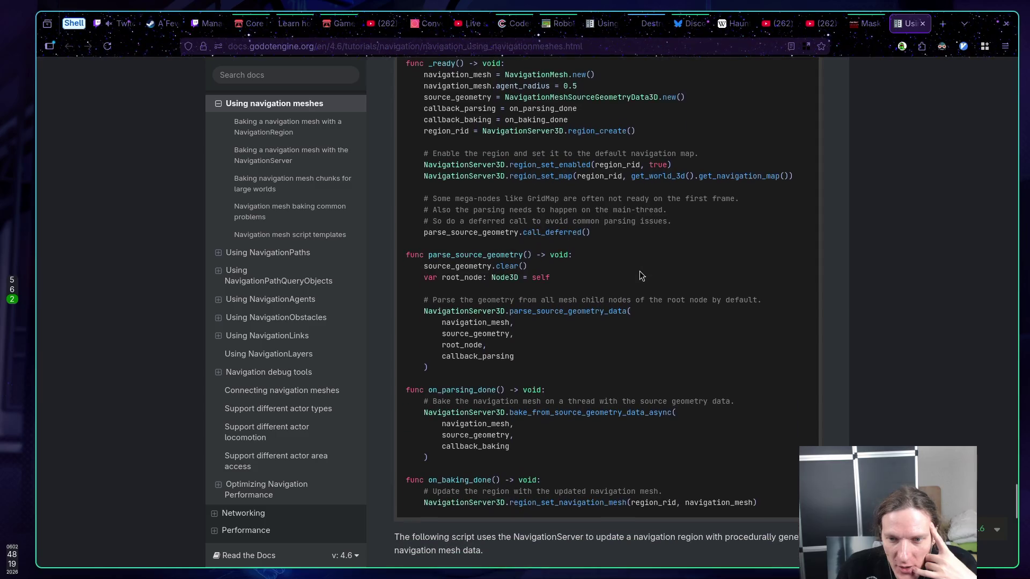
{"action": "scroll", "coordinate": [635, 270], "scroll_direction": "down", "scroll_amount": 3}
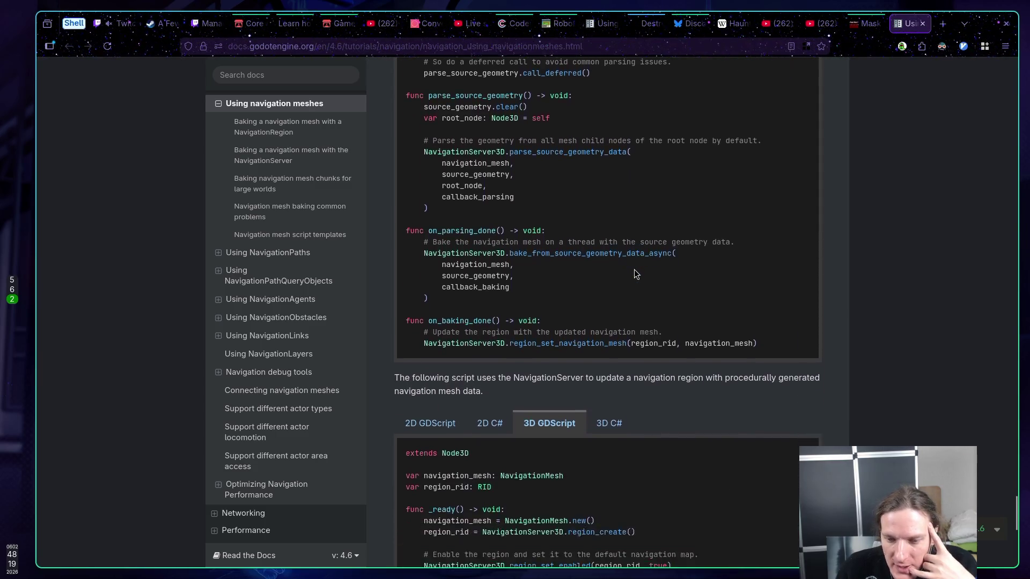
{"action": "scroll", "coordinate": [633, 268], "scroll_direction": "down", "scroll_amount": 1}
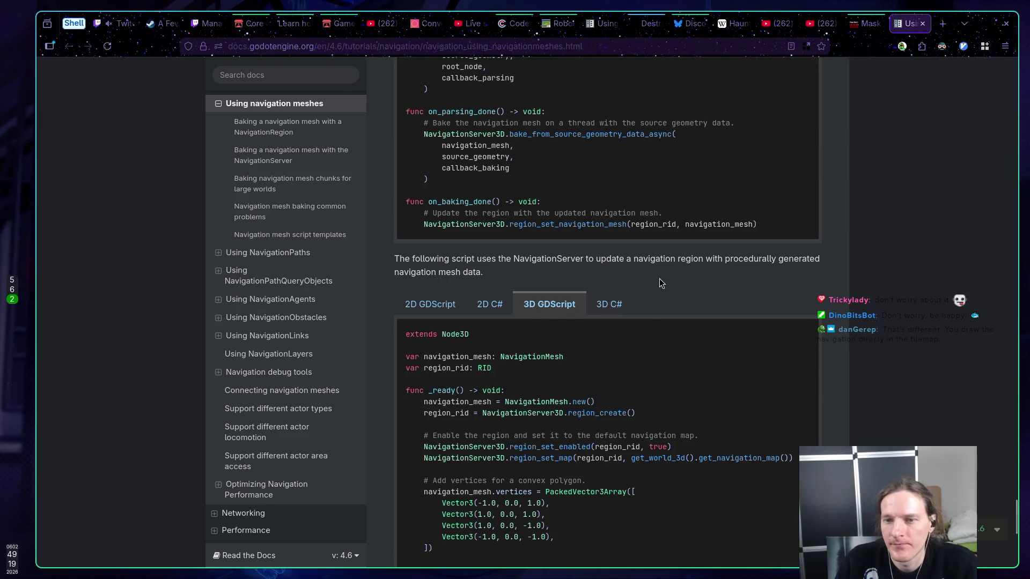
{"action": "scroll", "coordinate": [653, 280], "scroll_direction": "down", "scroll_amount": 1}
{"action": "scroll", "coordinate": [652, 278], "scroll_direction": "up", "scroll_amount": 10}
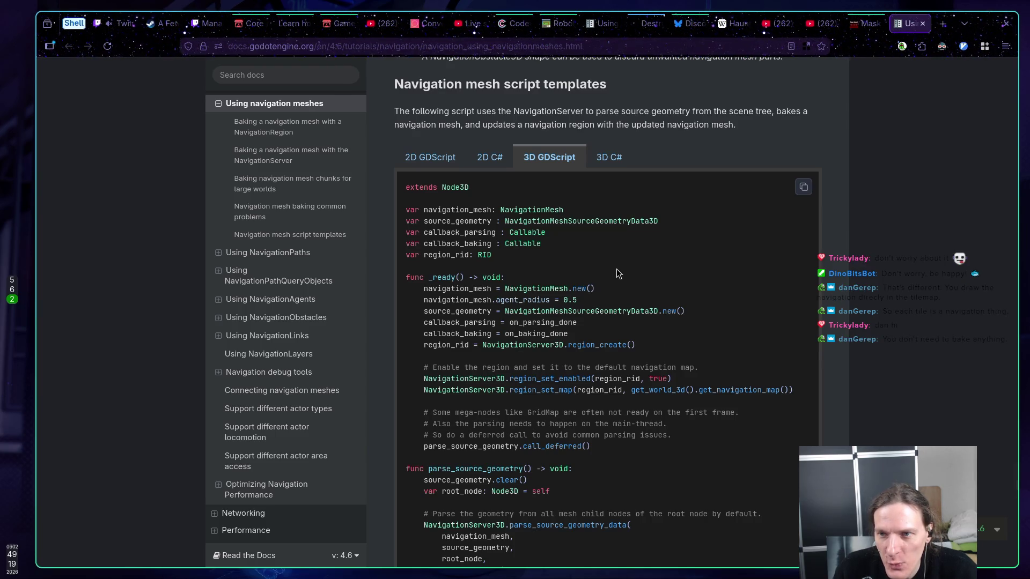
{"action": "scroll", "coordinate": [616, 268], "scroll_direction": "down", "scroll_amount": 5}
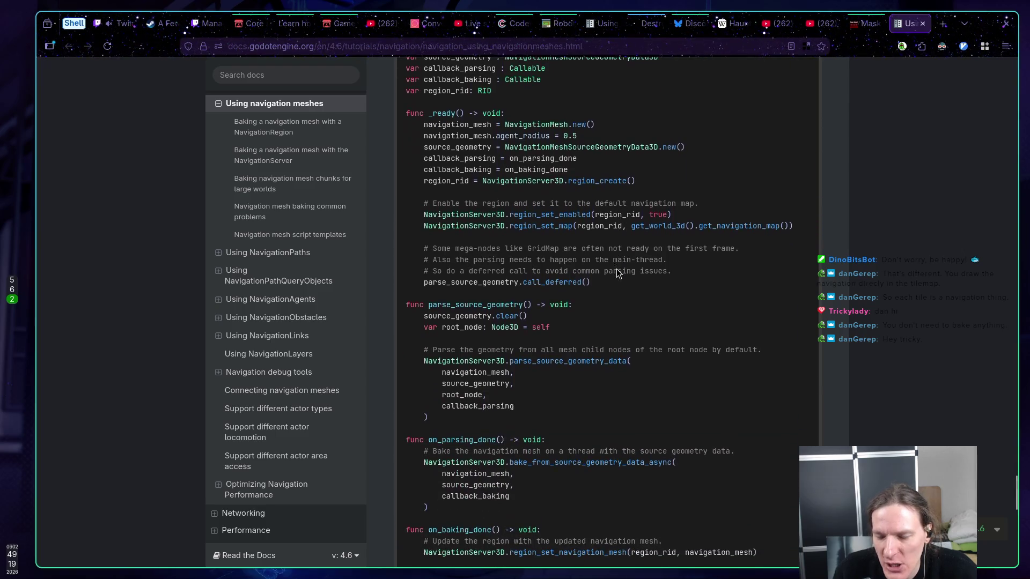
{"action": "scroll", "coordinate": [614, 269], "scroll_direction": "down", "scroll_amount": 2}
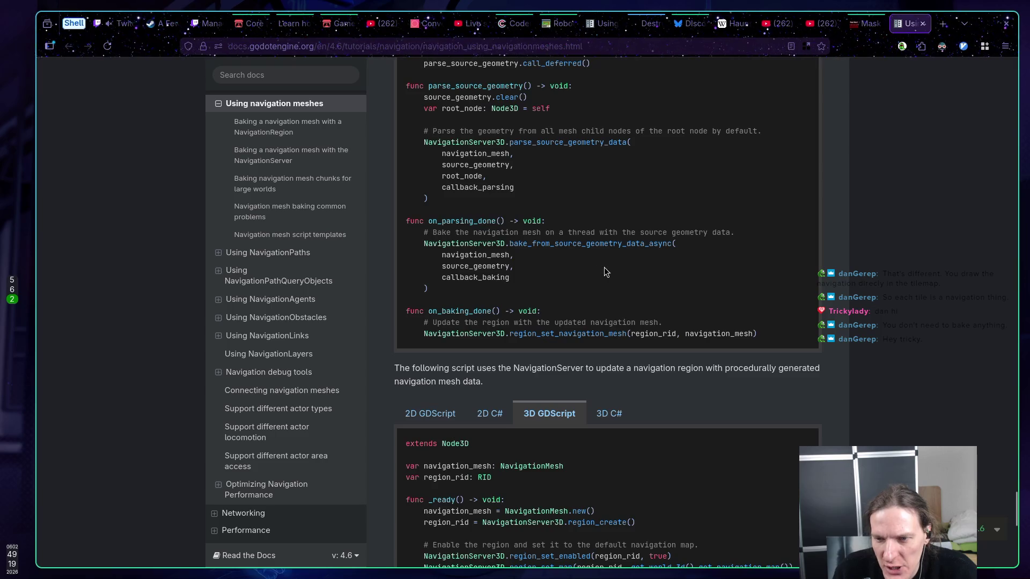
{"action": "scroll", "coordinate": [602, 266], "scroll_direction": "down", "scroll_amount": 2}
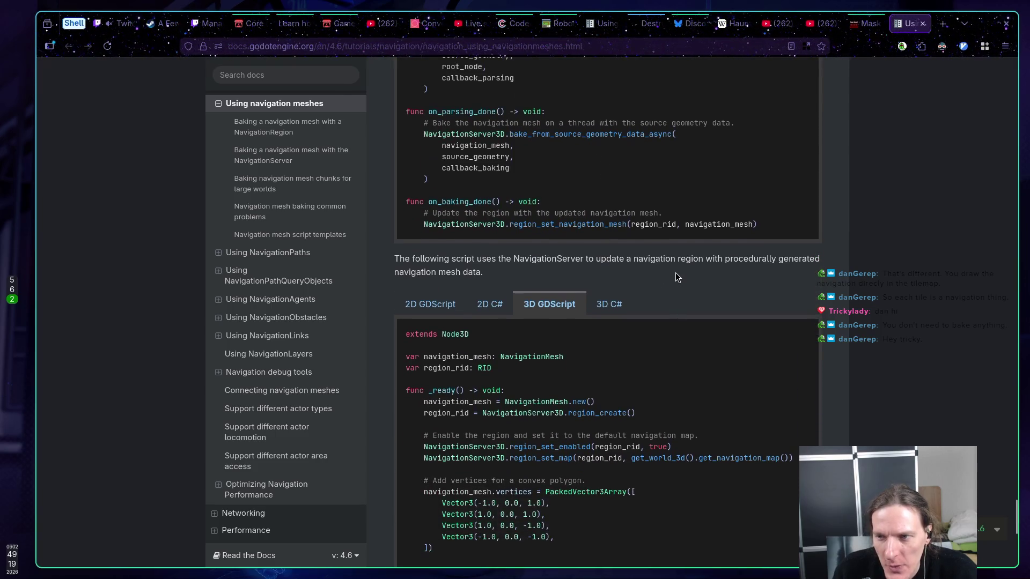
{"action": "scroll", "coordinate": [675, 274], "scroll_direction": "down", "scroll_amount": 5}
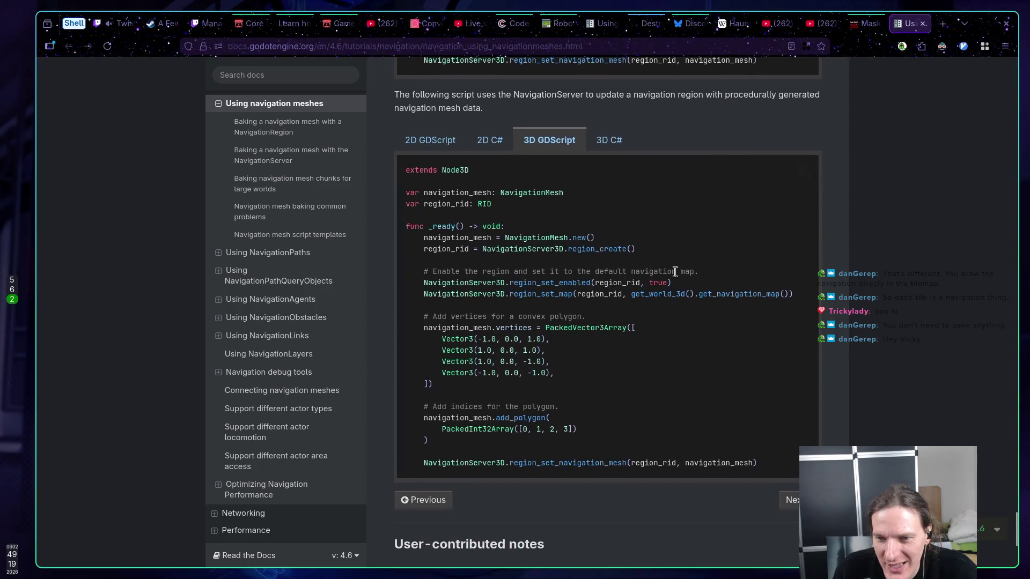
{"action": "scroll", "coordinate": [674, 273], "scroll_direction": "down", "scroll_amount": 4}
{"action": "scroll", "coordinate": [675, 272], "scroll_direction": "up", "scroll_amount": 5}
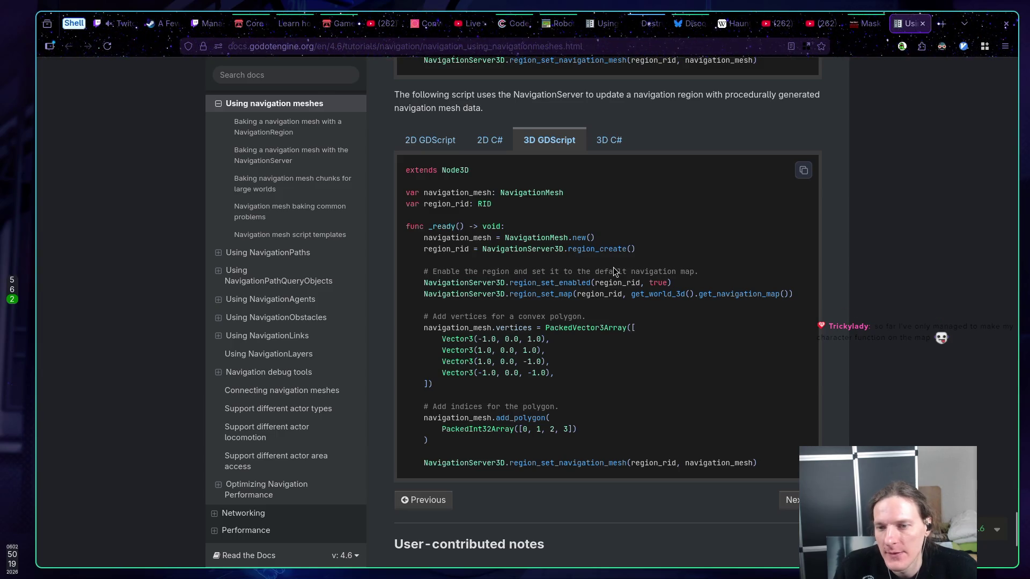
{"action": "scroll", "coordinate": [614, 271], "scroll_direction": "up", "scroll_amount": 1}
{"action": "scroll", "coordinate": [614, 273], "scroll_direction": "up", "scroll_amount": 4}
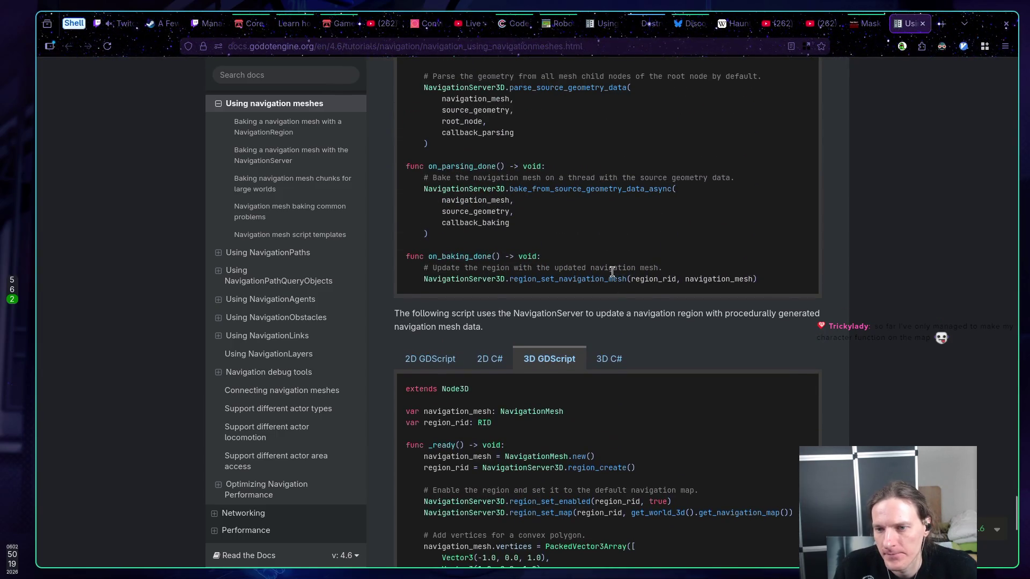
{"action": "scroll", "coordinate": [614, 273], "scroll_direction": "down", "scroll_amount": 4}
{"action": "scroll", "coordinate": [612, 275], "scroll_direction": "down", "scroll_amount": 2}
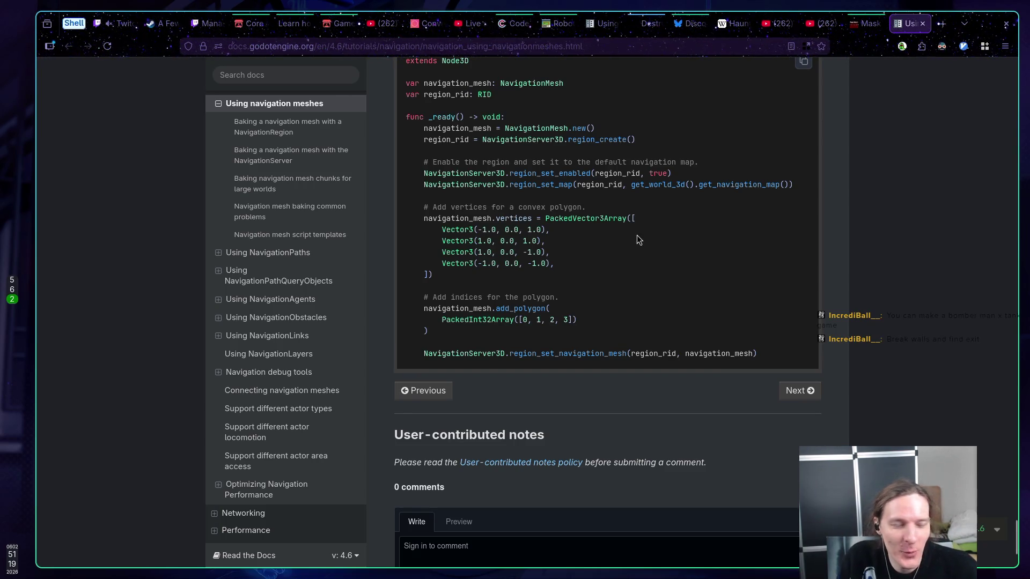
Scroll through the 3D GDScript baking template code, then switch back to the Godot editor
{"action": "scroll", "coordinate": [619, 263], "scroll_direction": "up", "scroll_amount": 7}
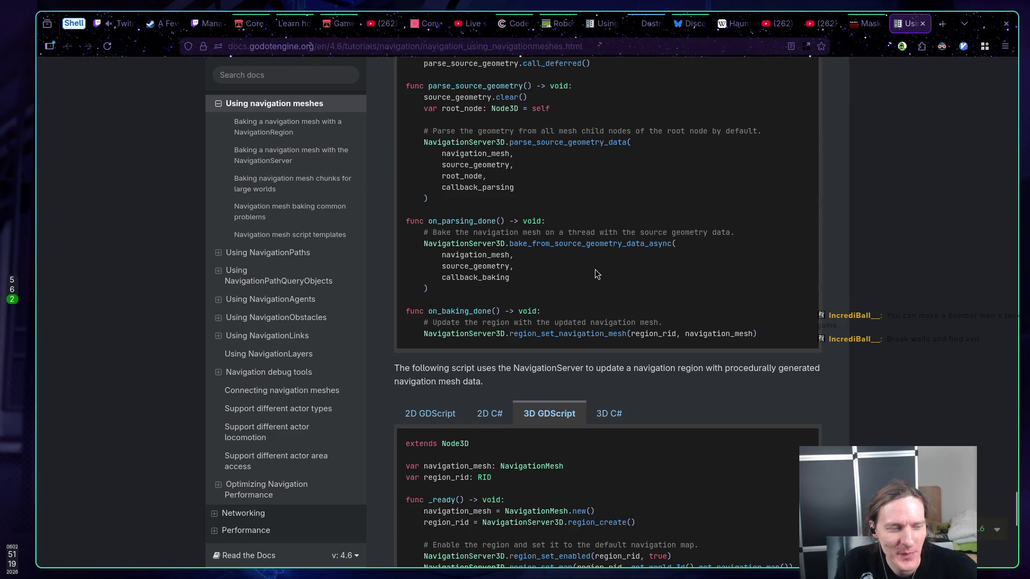
{"action": "scroll", "coordinate": [597, 274], "scroll_direction": "up", "scroll_amount": 3}
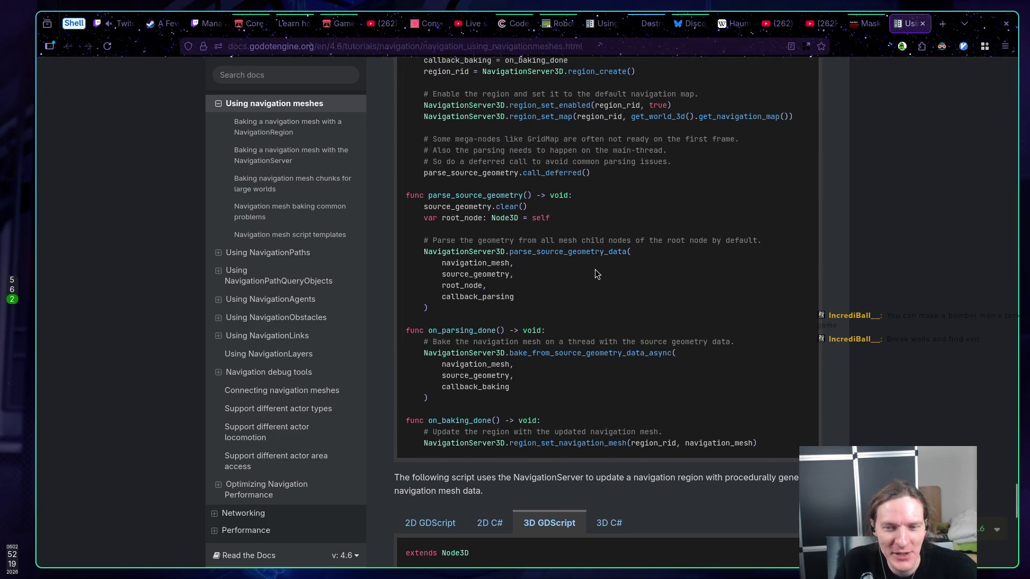
{"action": "scroll", "coordinate": [597, 274], "scroll_direction": "up", "scroll_amount": 1}
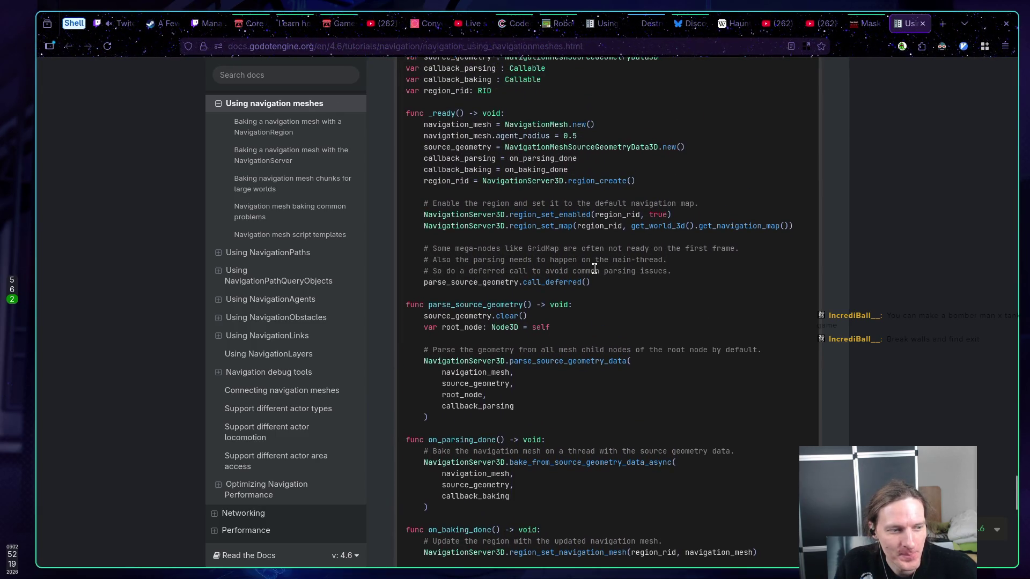
{"action": "scroll", "coordinate": [595, 268], "scroll_direction": "up", "scroll_amount": 2}
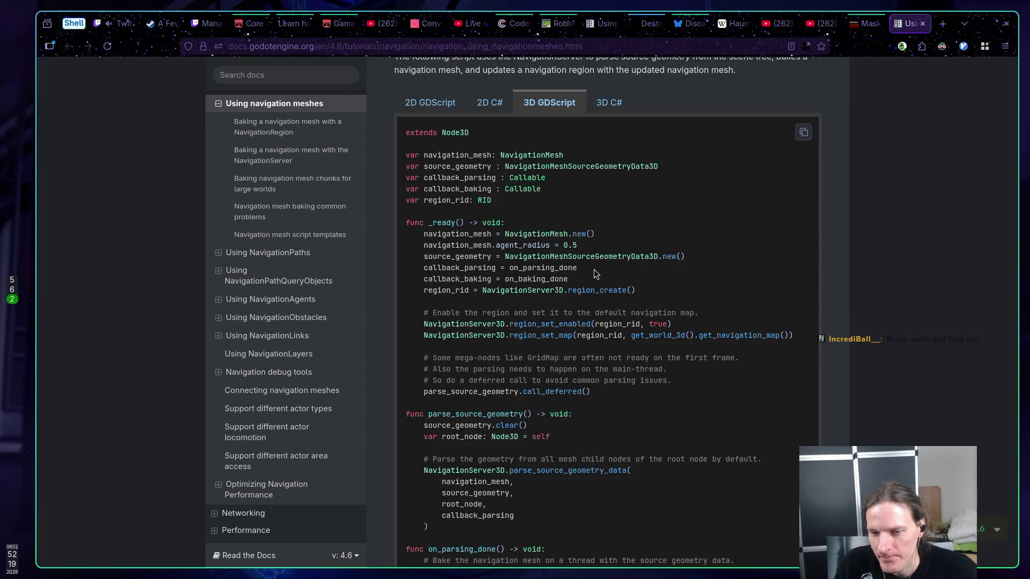
{"action": "scroll", "coordinate": [594, 273], "scroll_direction": "down", "scroll_amount": 3}
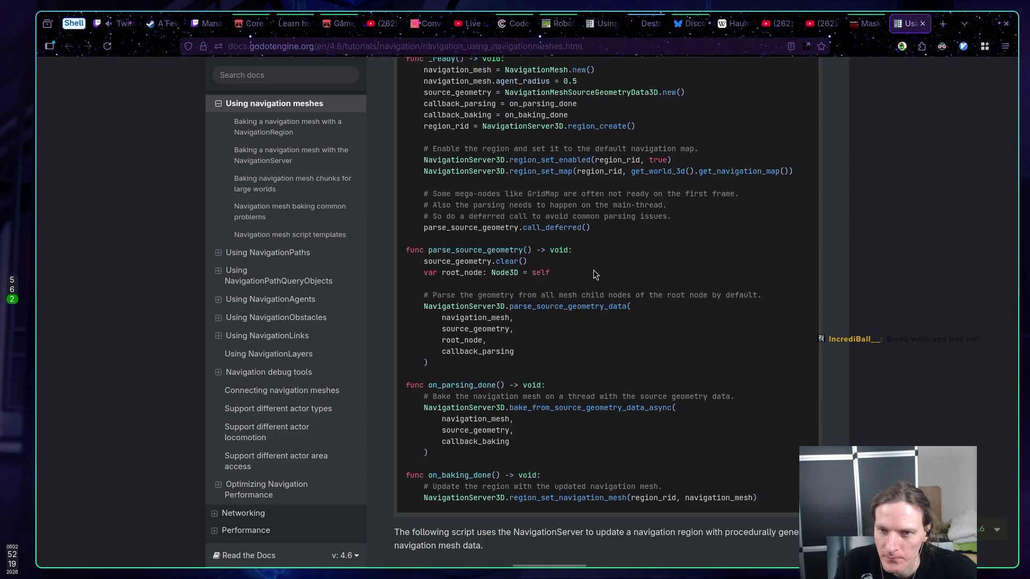
{"action": "scroll", "coordinate": [593, 271], "scroll_direction": "up", "scroll_amount": 2}
{"action": "scroll", "coordinate": [593, 269], "scroll_direction": "down", "scroll_amount": 1}
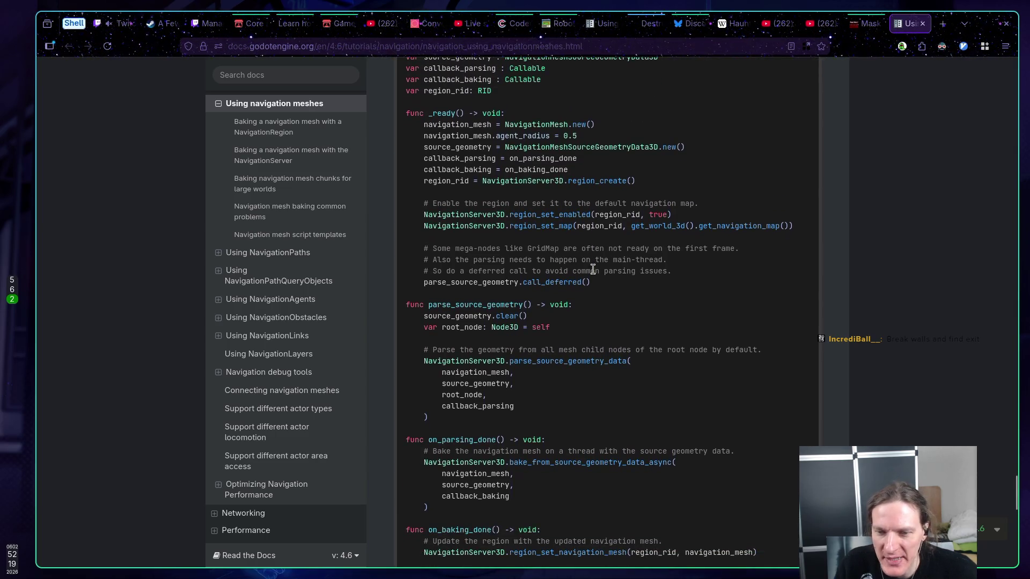
{"action": "key", "text": "super+5"}
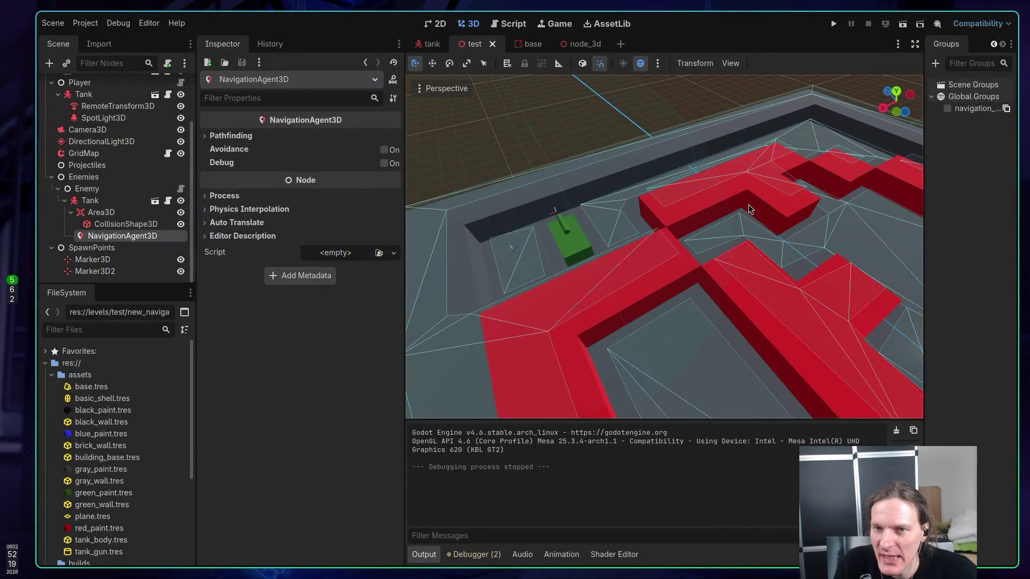
{"action": "left_click", "coordinate": [832, 24]}
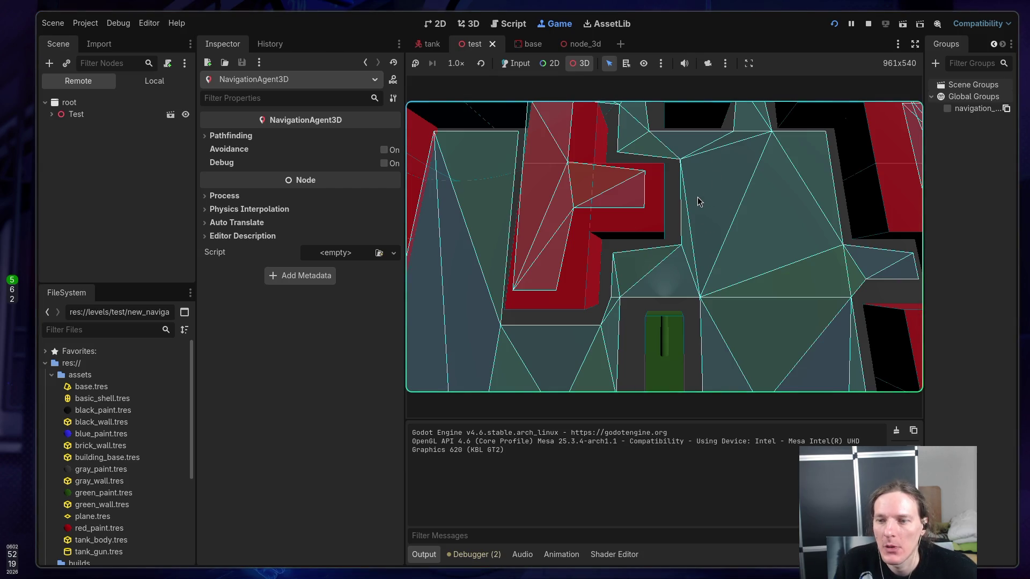
{"action": "left_click", "coordinate": [522, 63]}
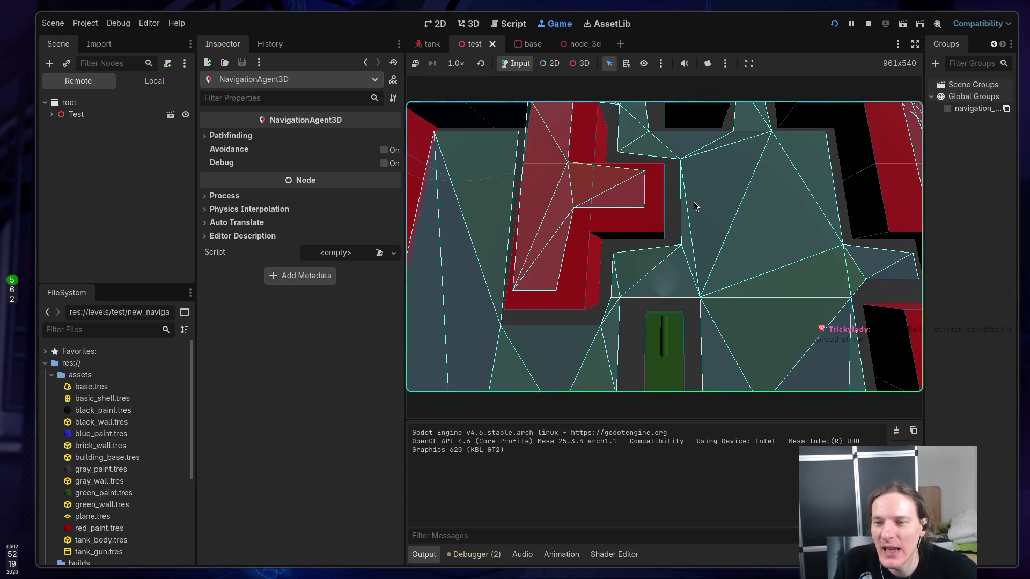
{"action": "left_click", "coordinate": [695, 206]}
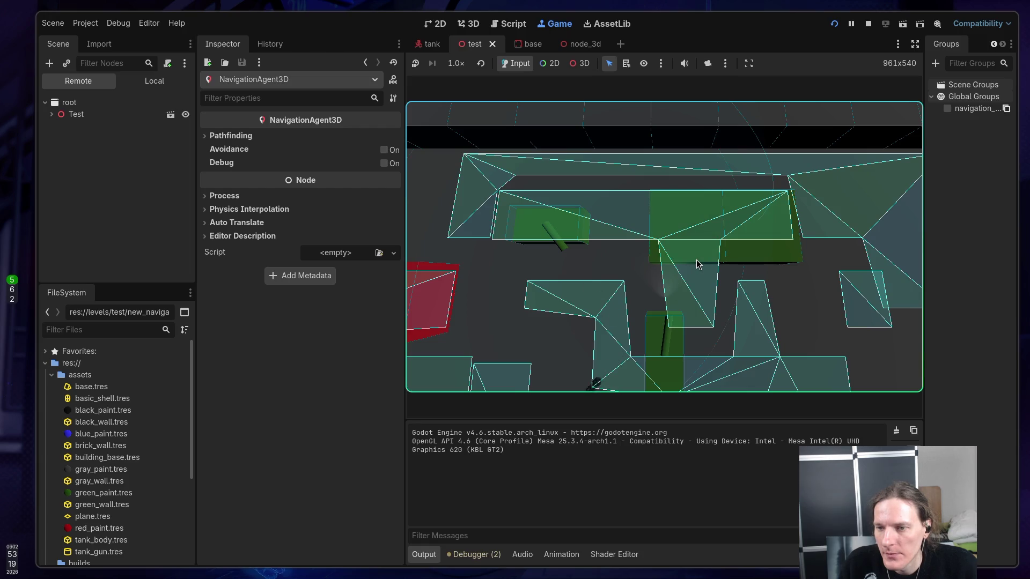
{"action": "left_click", "coordinate": [696, 259]}
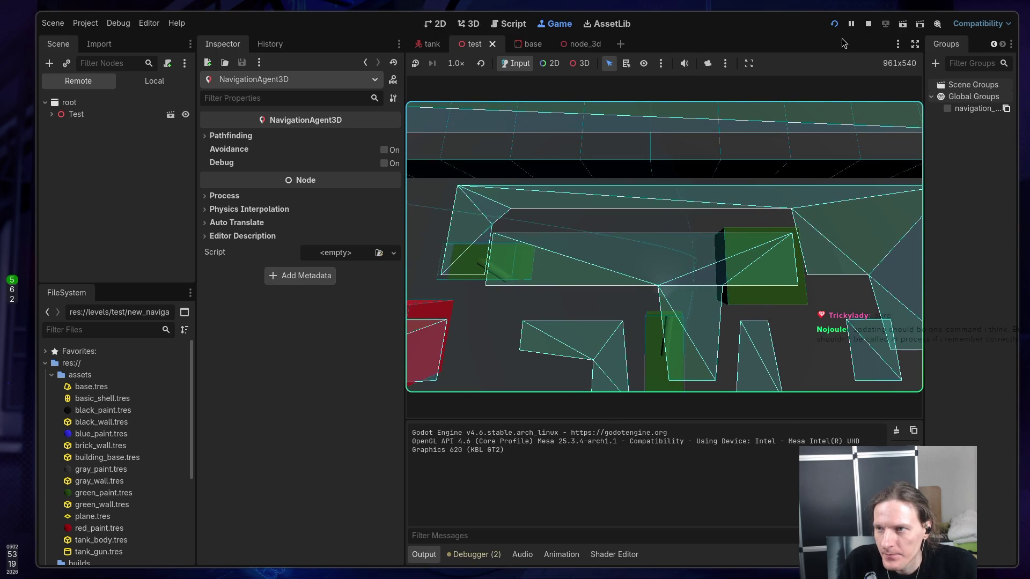
{"action": "left_click", "coordinate": [866, 24]}
{"action": "key", "text": "super+1"}
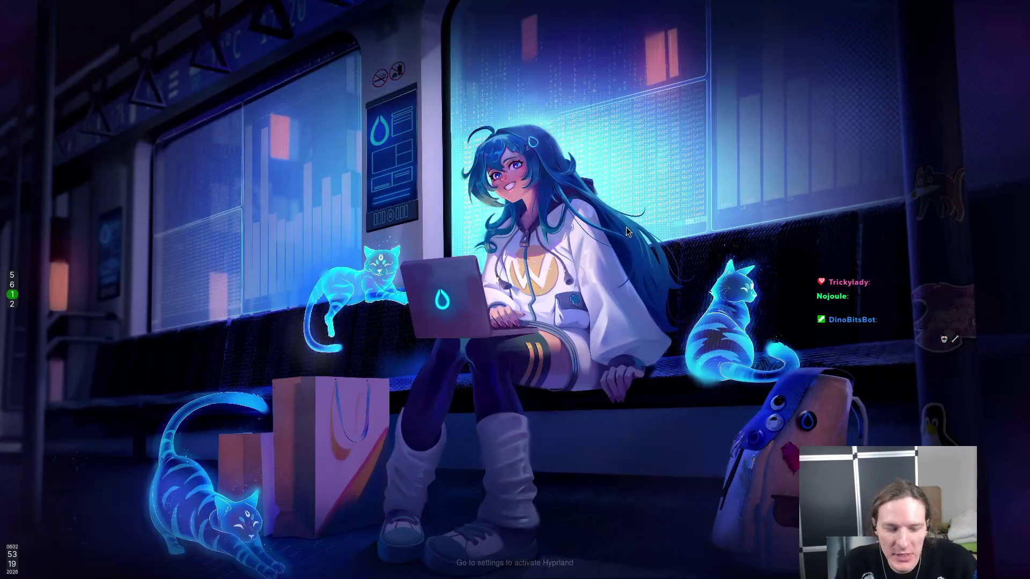
{"action": "key", "text": "super+5"}
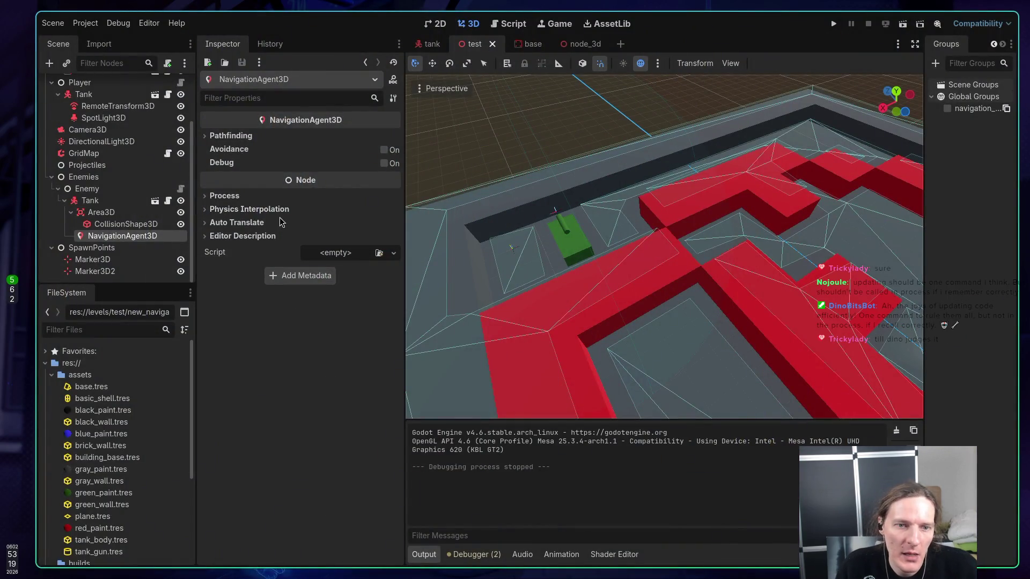
Delete the NavigationRegion3D node from the Scene dock, confirming with OK, then switch to the docs
{"action": "scroll", "coordinate": [100, 111], "scroll_direction": "up", "scroll_amount": 3}
{"action": "left_click", "coordinate": [98, 98]}
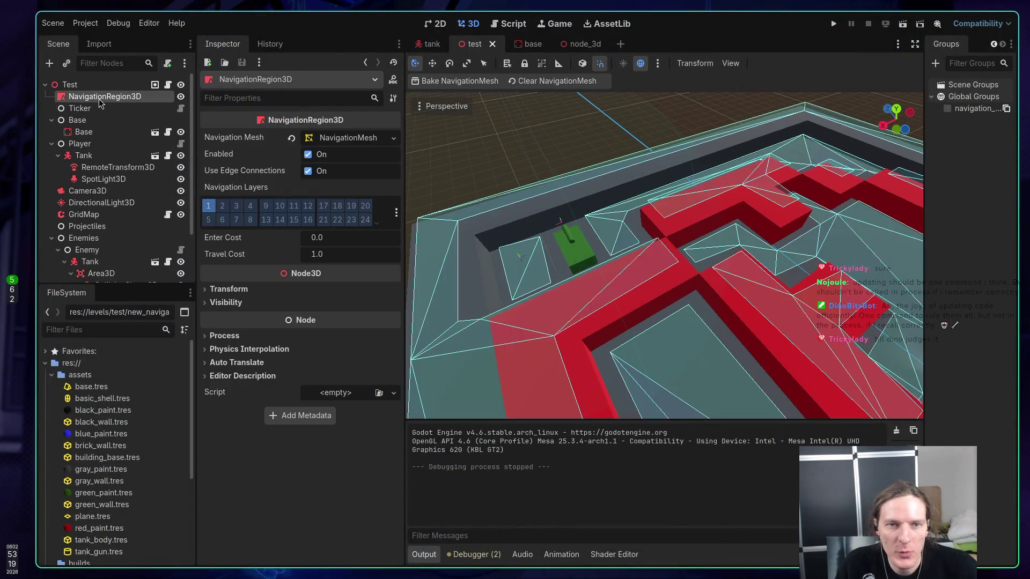
{"action": "right_click", "coordinate": [99, 98]}
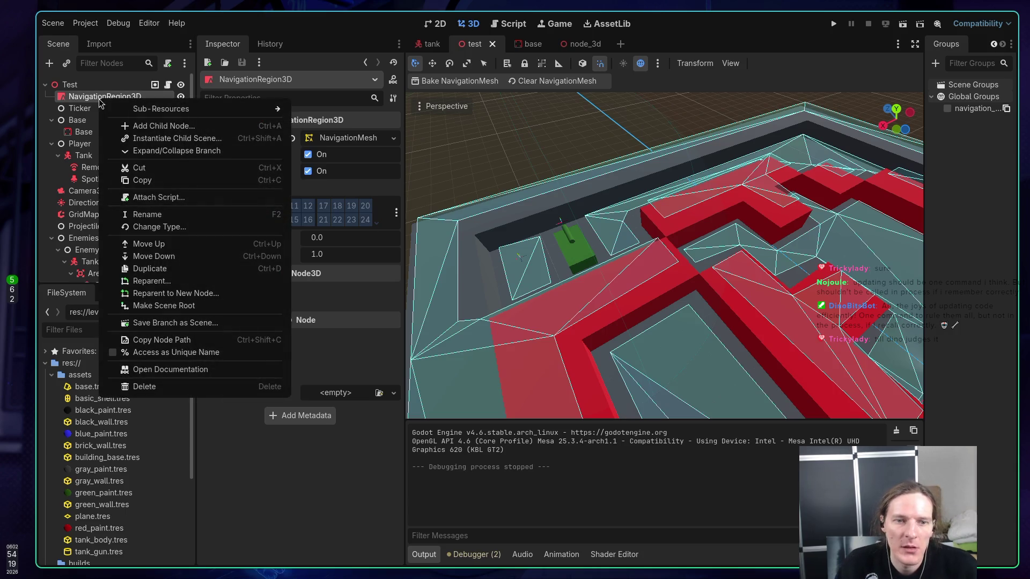
{"action": "left_click", "coordinate": [163, 386]}
{"action": "left_click", "coordinate": [558, 301]}
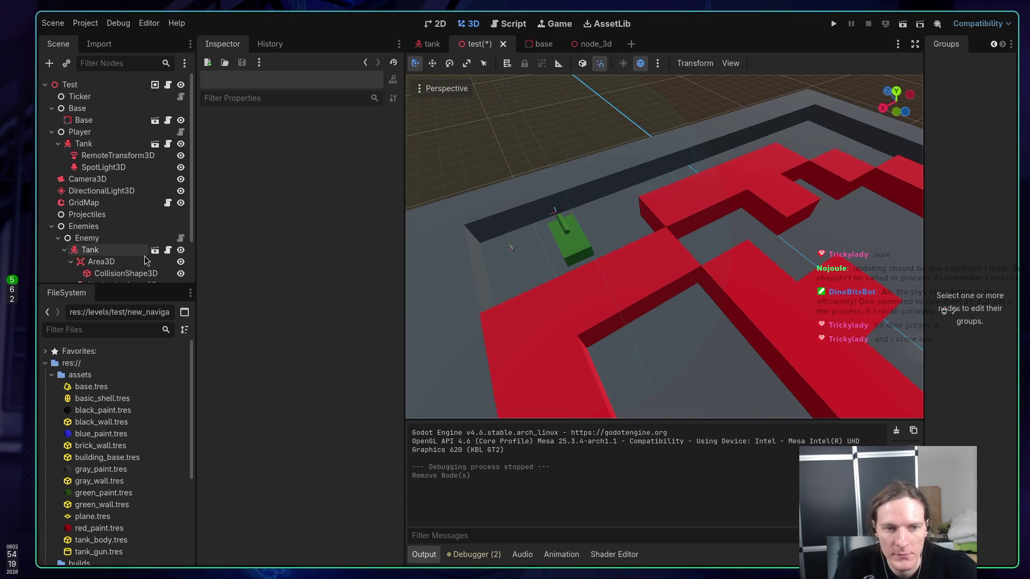
{"action": "scroll", "coordinate": [129, 244], "scroll_direction": "down", "scroll_amount": 2}
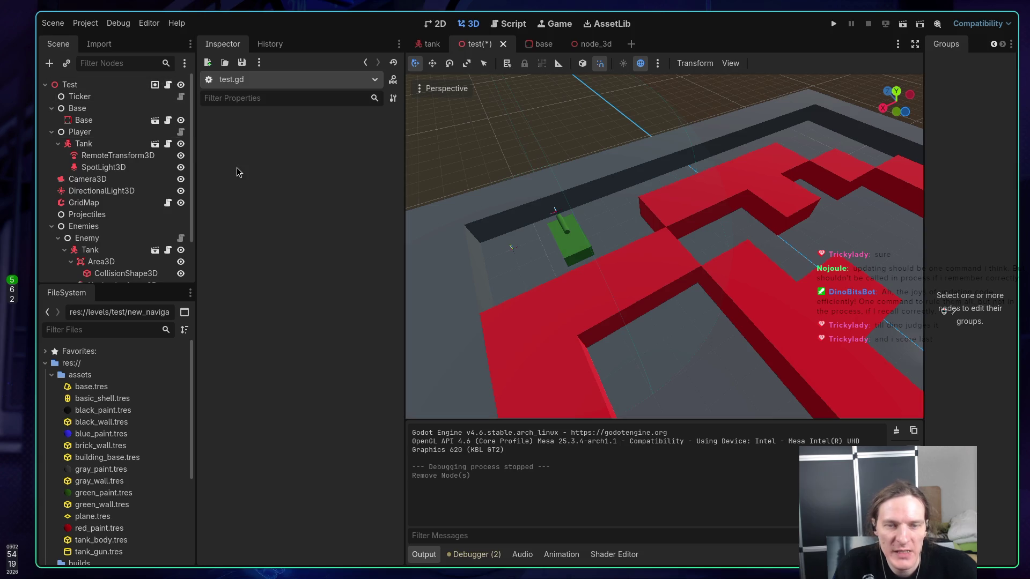
{"action": "key", "text": "super+2"}
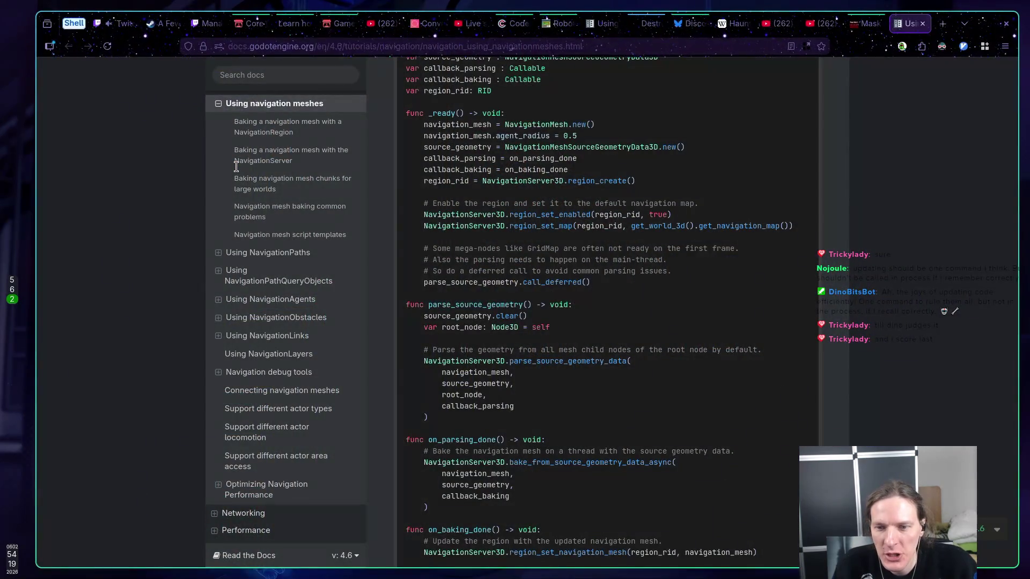
Scroll to the navigation mesh script templates and copy the first 3D GDScript code block
{"action": "scroll", "coordinate": [499, 193], "scroll_direction": "up", "scroll_amount": 4}
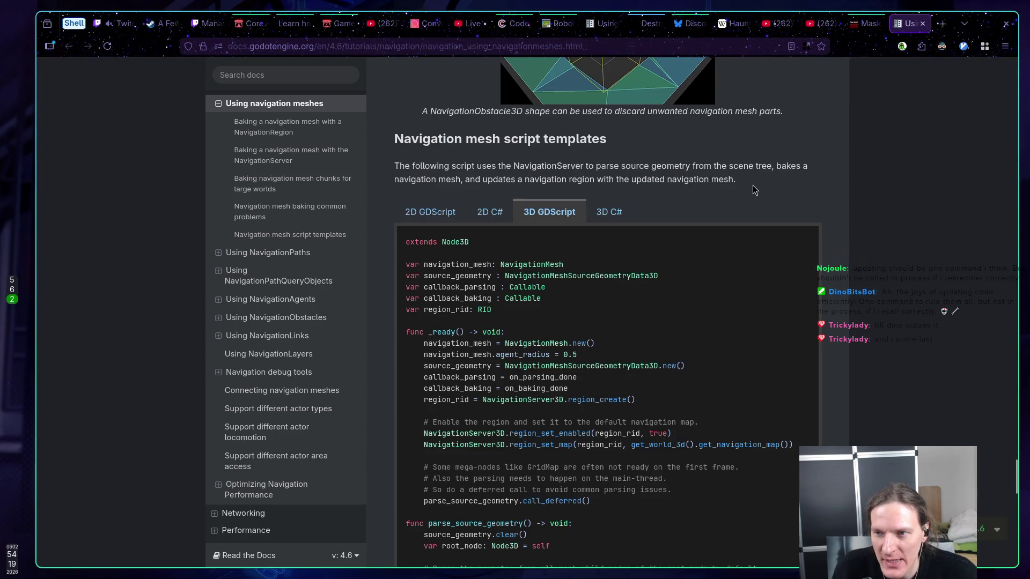
{"action": "scroll", "coordinate": [752, 185], "scroll_direction": "up", "scroll_amount": 1}
{"action": "scroll", "coordinate": [750, 205], "scroll_direction": "up", "scroll_amount": 5}
{"action": "scroll", "coordinate": [749, 205], "scroll_direction": "down", "scroll_amount": 14}
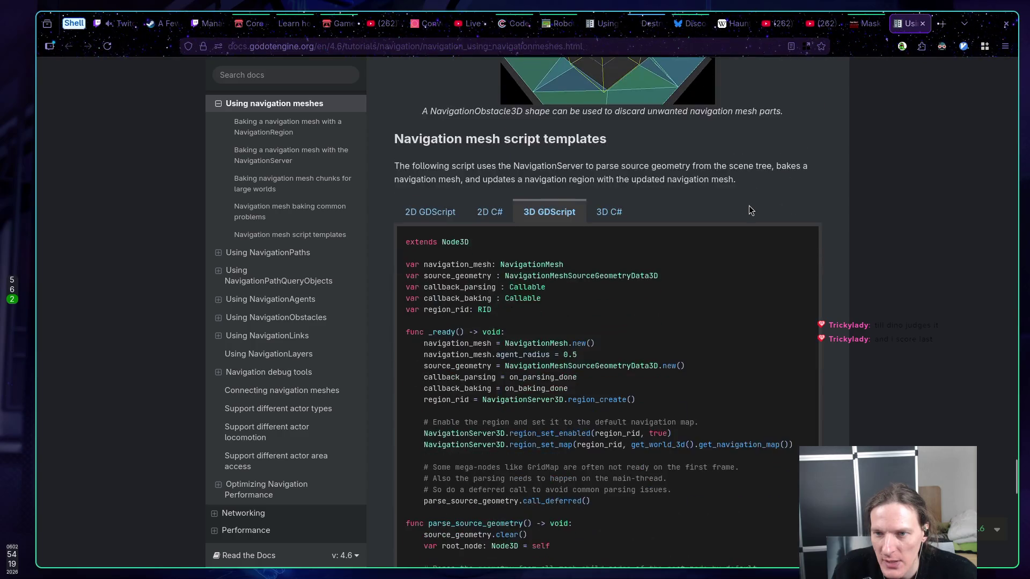
{"action": "scroll", "coordinate": [747, 204], "scroll_direction": "down", "scroll_amount": 3}
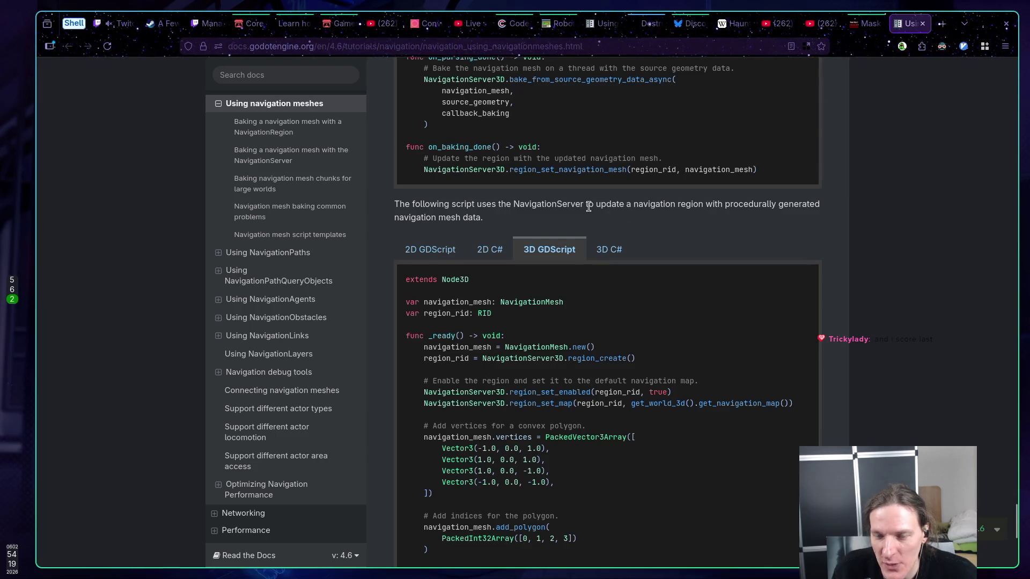
{"action": "scroll", "coordinate": [589, 207], "scroll_direction": "down", "scroll_amount": 2}
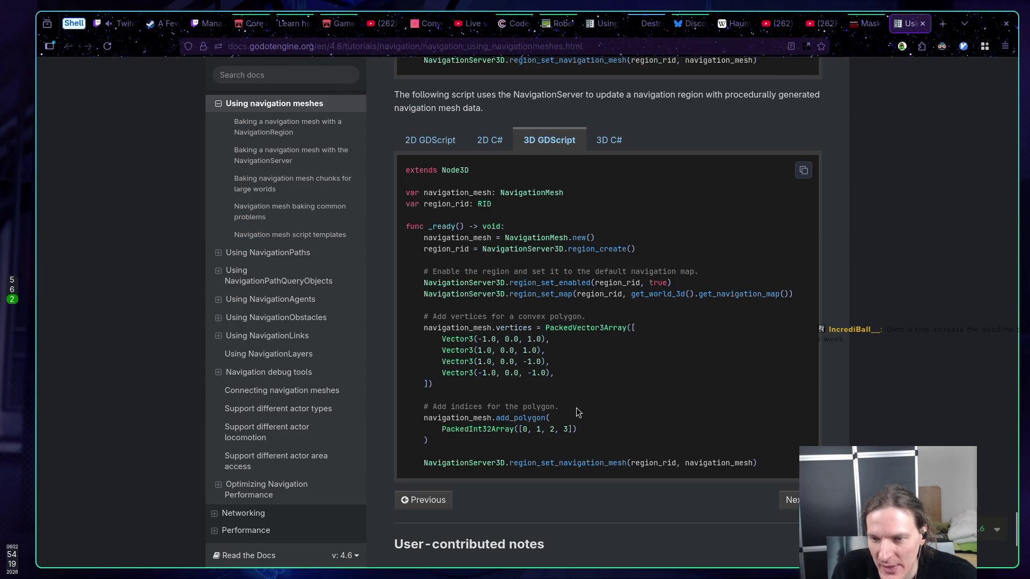
{"action": "scroll", "coordinate": [576, 412], "scroll_direction": "up", "scroll_amount": 7}
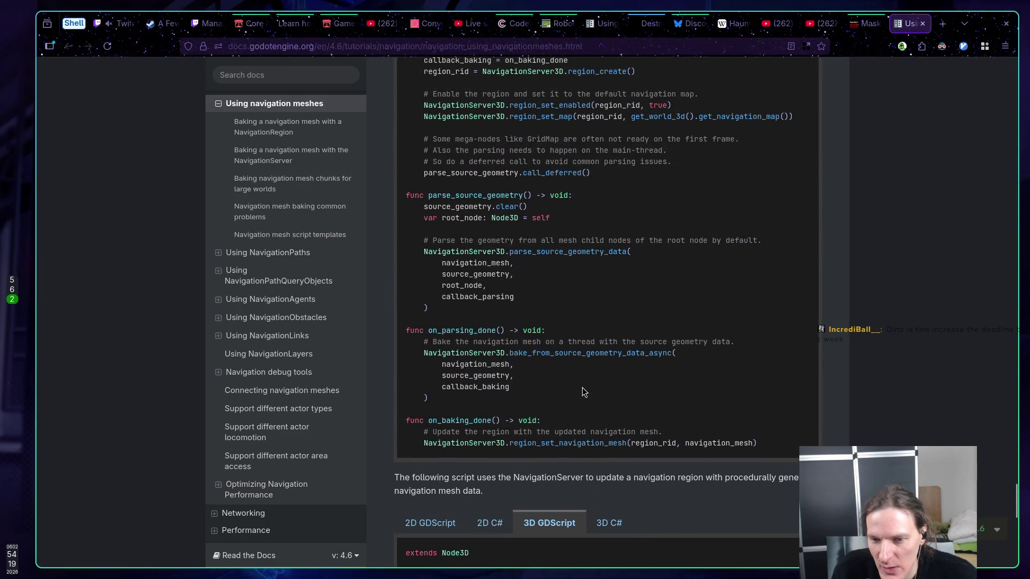
{"action": "scroll", "coordinate": [582, 392], "scroll_direction": "up", "scroll_amount": 5}
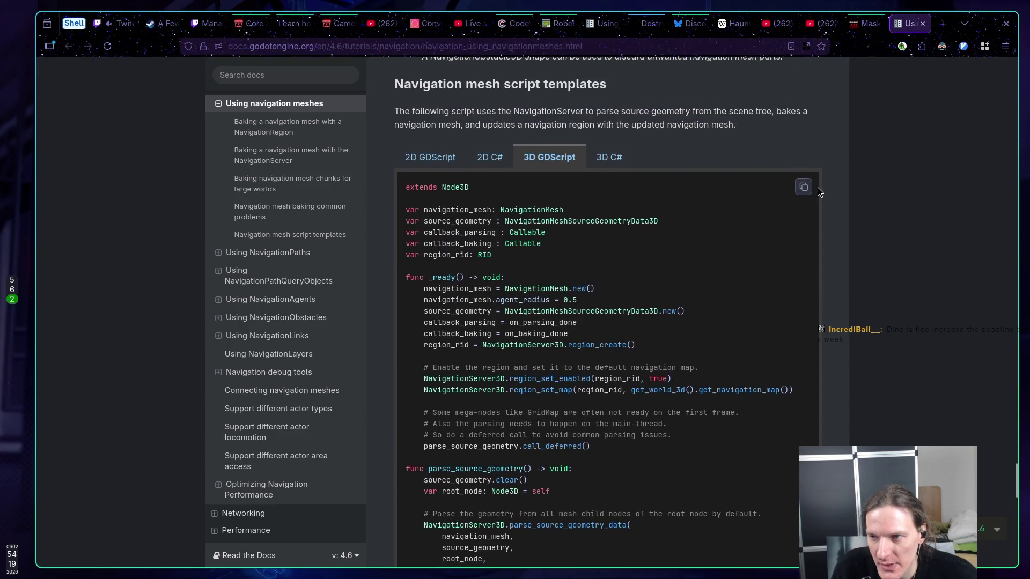
{"action": "left_click", "coordinate": [803, 187]}
{"action": "scroll", "coordinate": [706, 278], "scroll_direction": "down", "scroll_amount": 4}
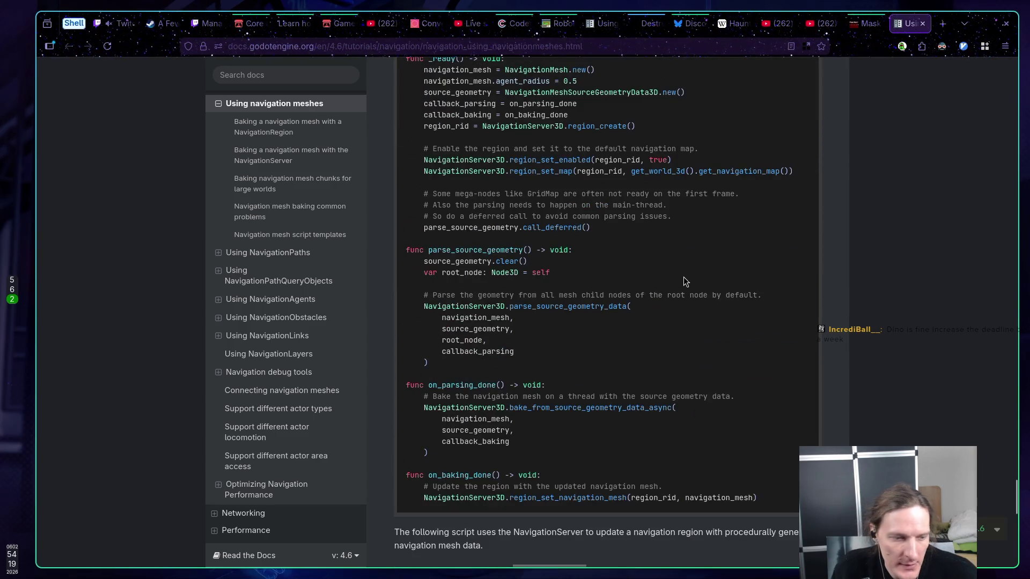
{"action": "scroll", "coordinate": [683, 278], "scroll_direction": "up", "scroll_amount": 1}
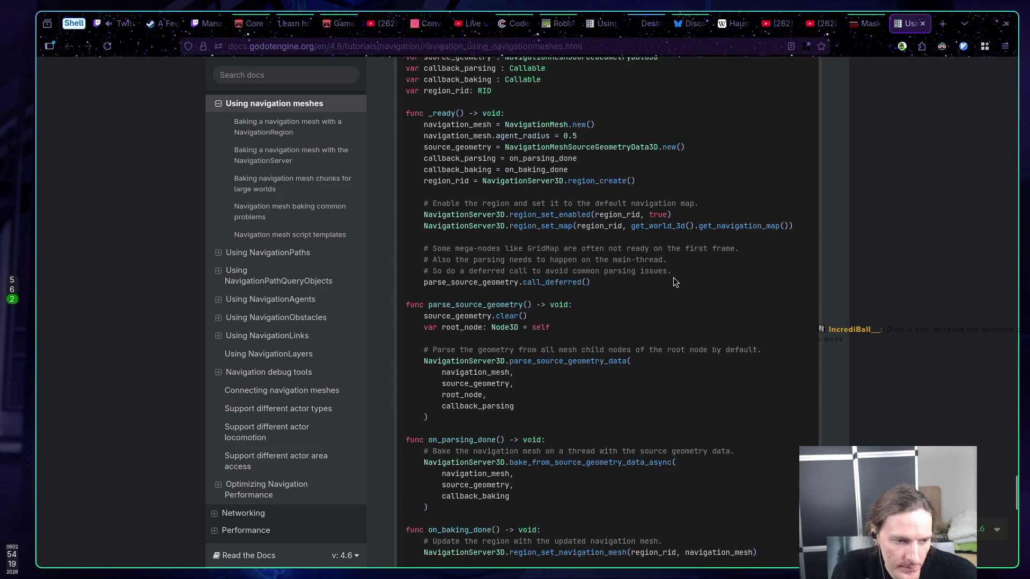
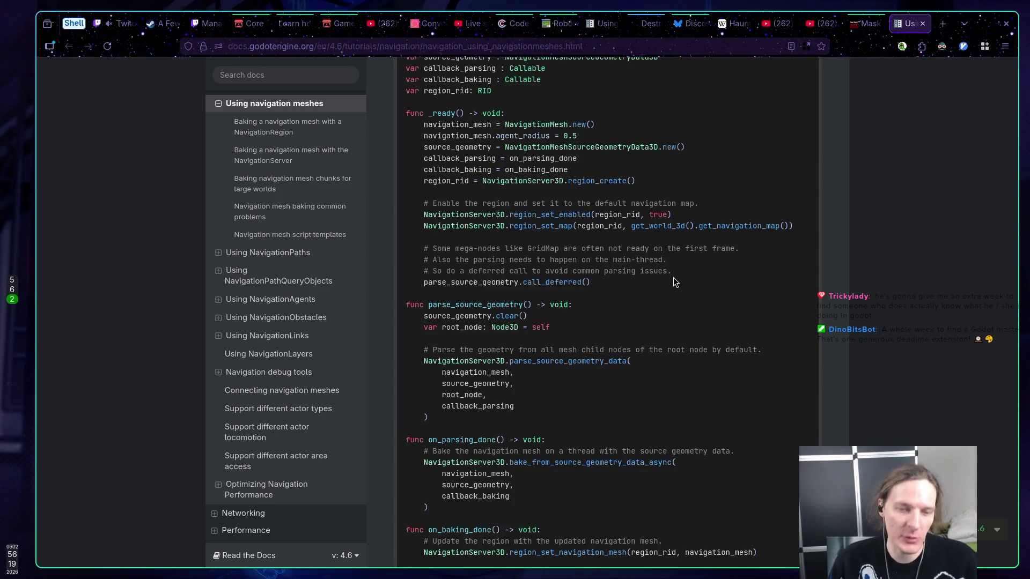
Copy the 3D GDScript runtime navigation-mesh baking example from the Godot Docs
{"action": "scroll", "coordinate": [675, 281], "scroll_direction": "up", "scroll_amount": 1}
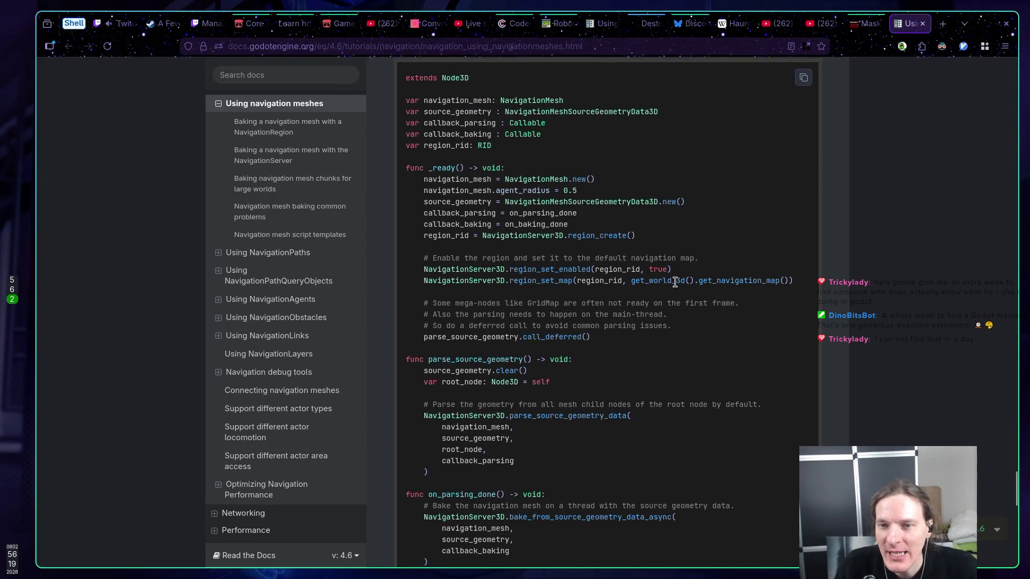
{"action": "scroll", "coordinate": [650, 260], "scroll_direction": "up", "scroll_amount": 1}
{"action": "left_click", "coordinate": [803, 135]}
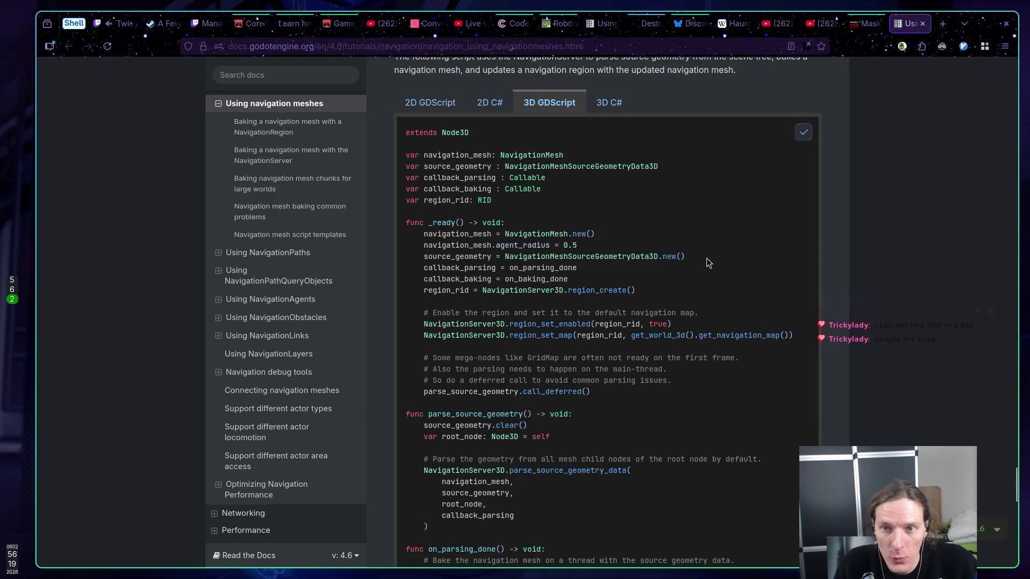
Start Neovim in a new terminal on workspace 1
{"action": "key", "text": "super+1"}
{"action": "key", "text": "super+2"}
{"action": "key", "text": "super+1"}
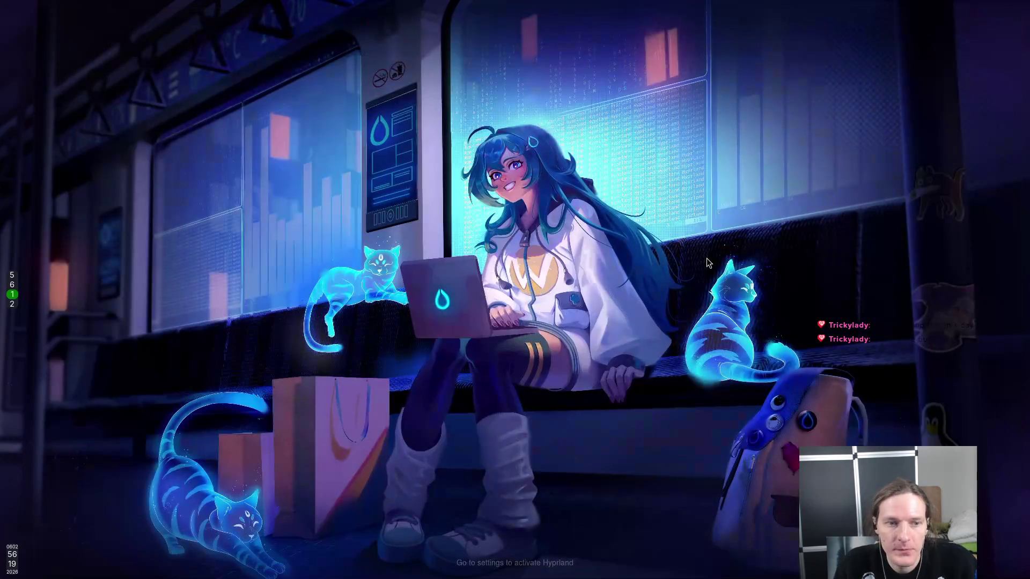
{"action": "key", "text": "super+Return"}
{"action": "type", "text": "nvim"}
{"action": "key", "text": "Return"}
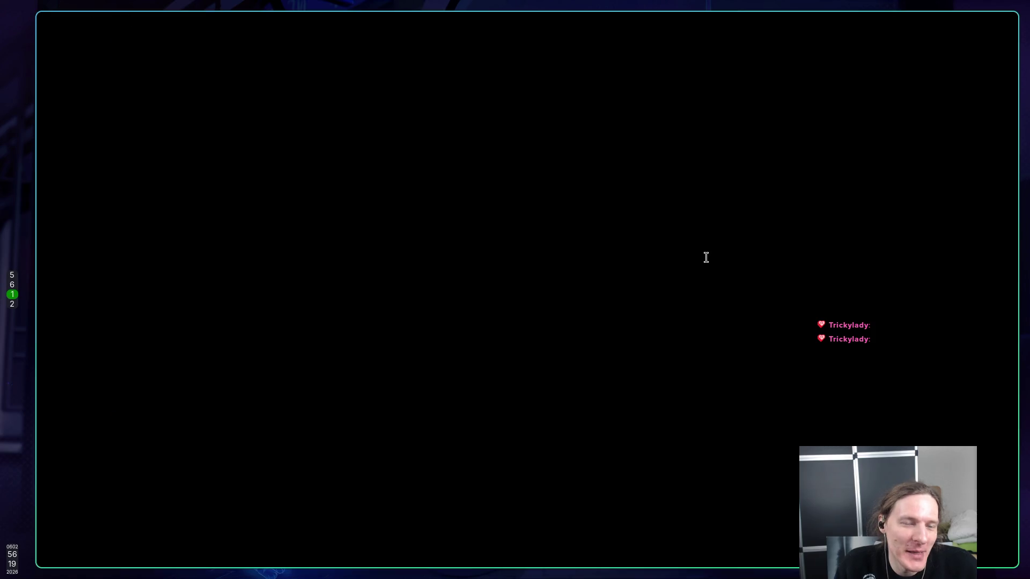
Review start() around line 14 of move_towards_player_base.gd, then go back to the browser
{"action": "key", "text": "k"}
{"action": "key", "text": "k"}
{"action": "key", "text": "j"}
{"action": "key", "text": "j"}
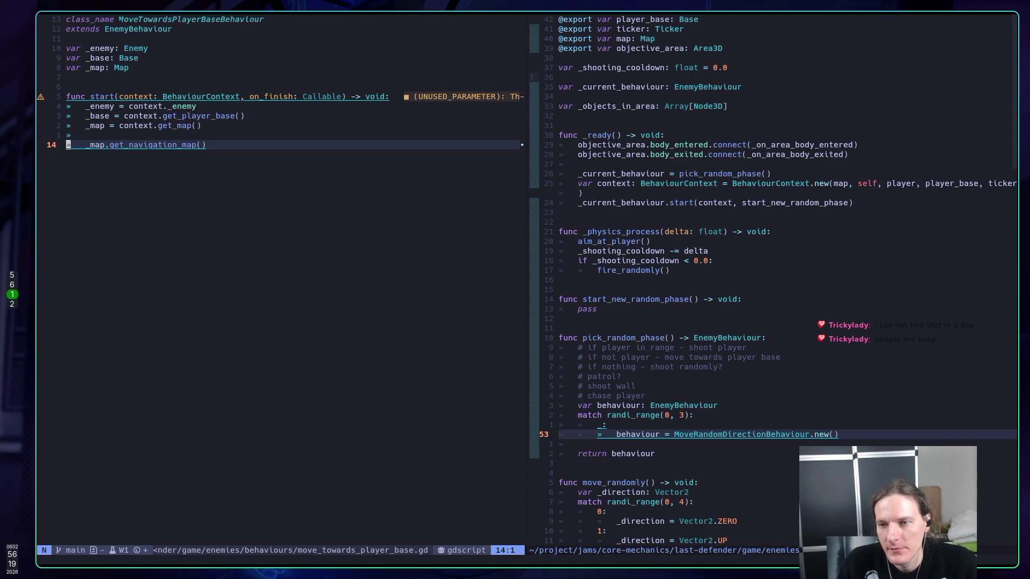
{"action": "key", "text": "k"}
{"action": "key", "text": "k"}
{"action": "key", "text": "k"}
{"action": "key", "text": "j"}
{"action": "key", "text": "j"}
{"action": "key", "text": "j"}
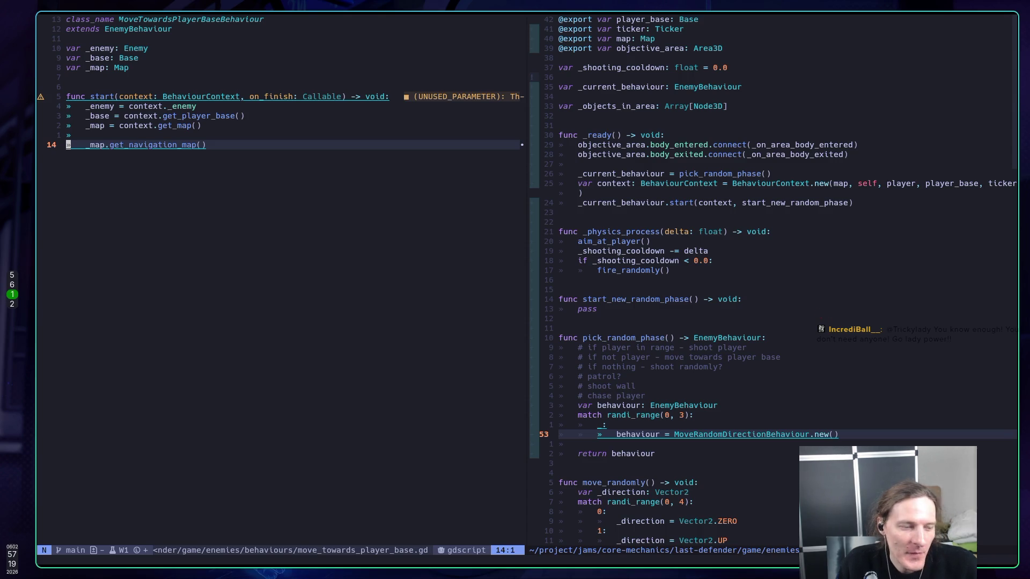
{"action": "key", "text": "super+2"}
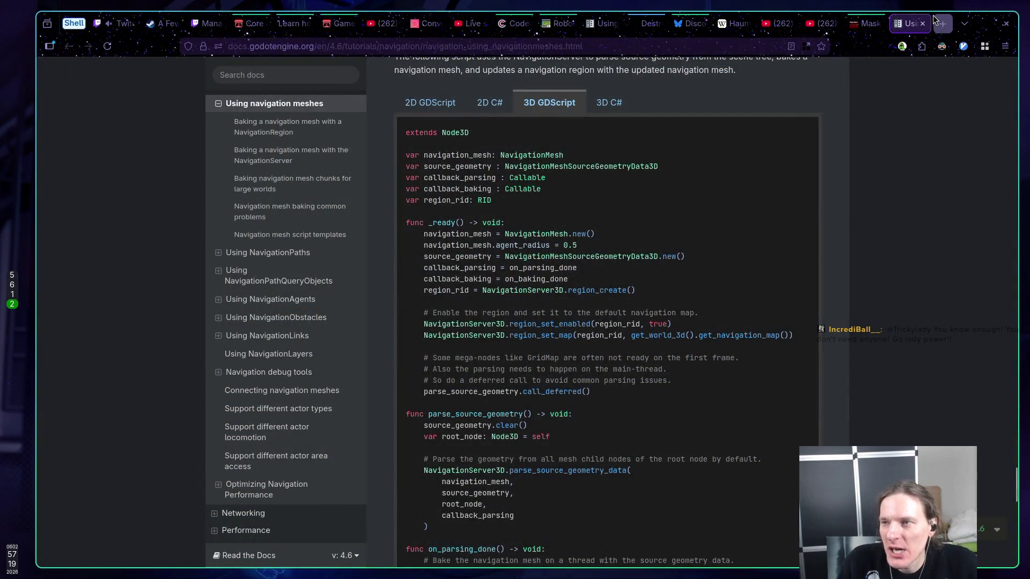
Open the itch.io dashboard's Game jams section in a new tab, then go to Browse jams
{"action": "left_click", "coordinate": [255, 27]}
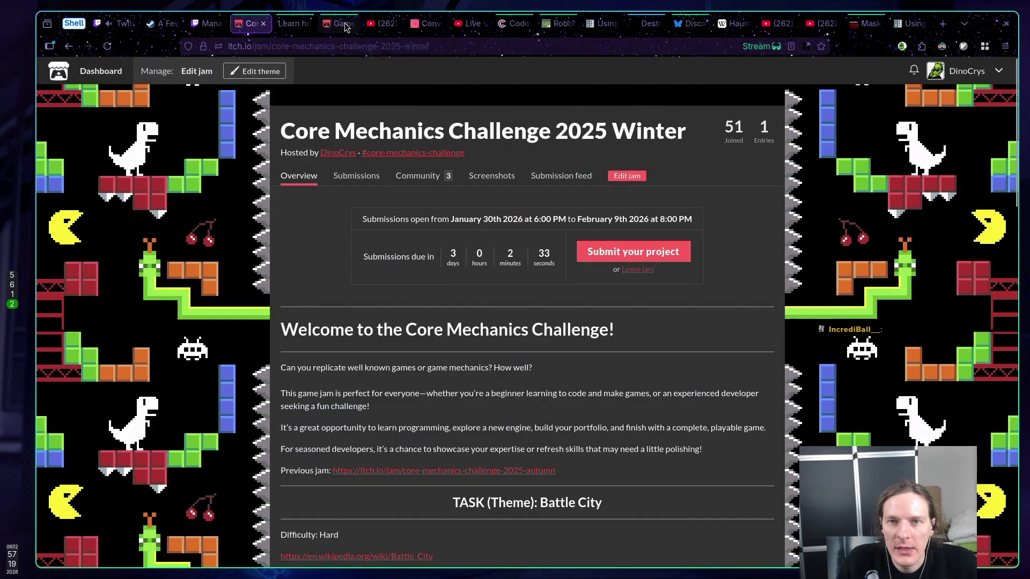
{"action": "left_click", "coordinate": [345, 27]}
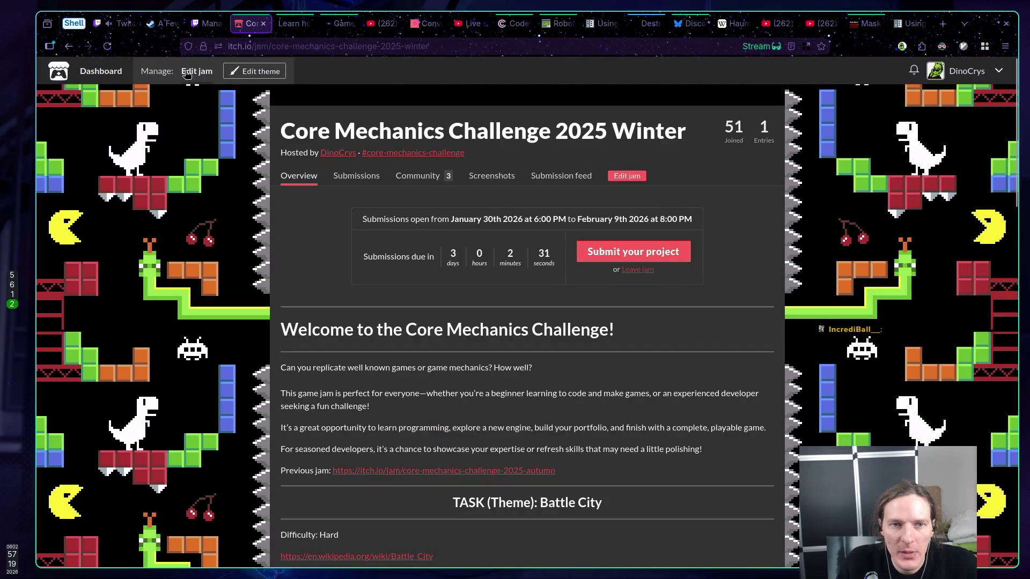
{"action": "middle_click", "coordinate": [100, 70]}
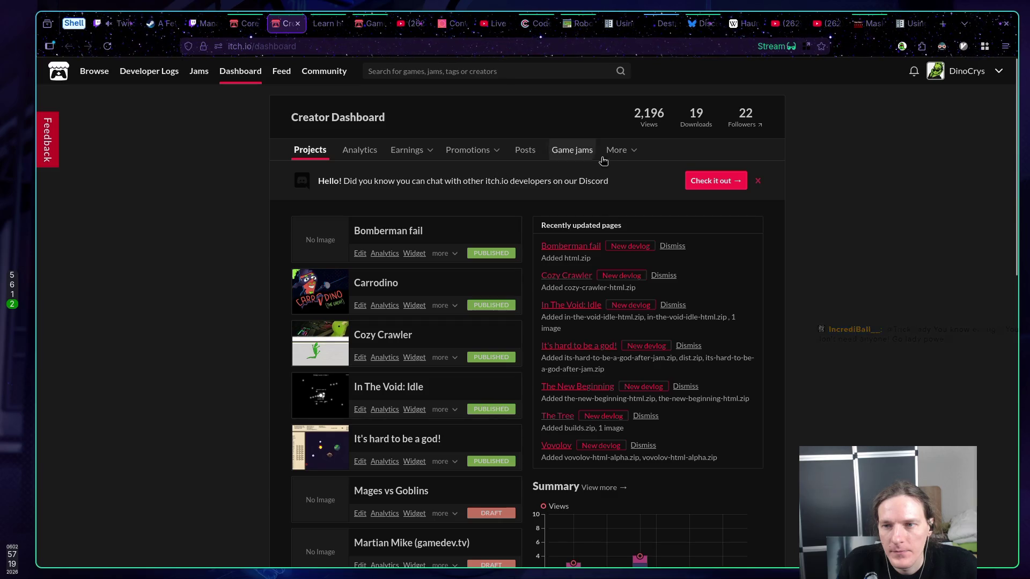
{"action": "left_click", "coordinate": [574, 154]}
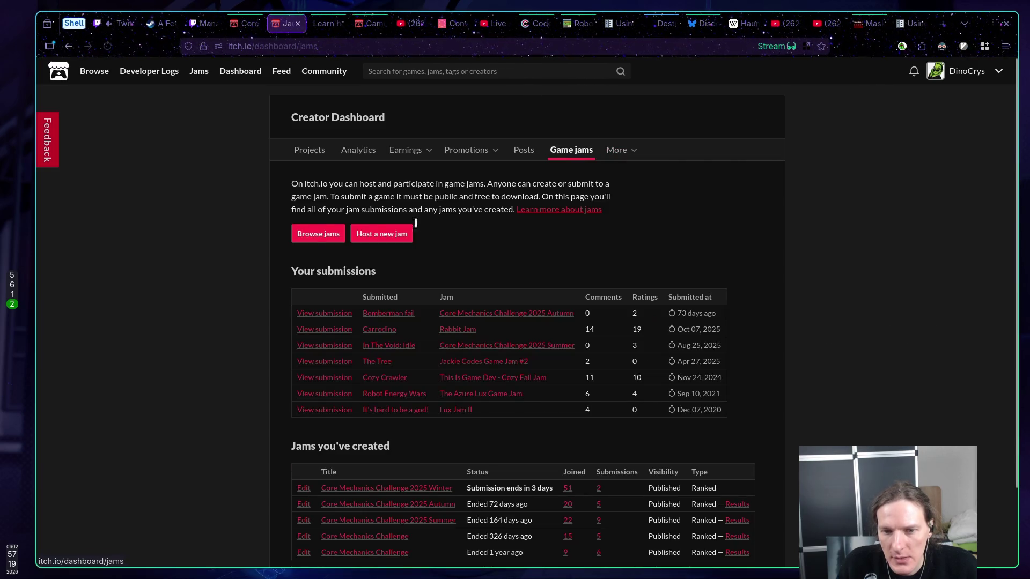
{"action": "scroll", "coordinate": [230, 269], "scroll_direction": "down", "scroll_amount": 2}
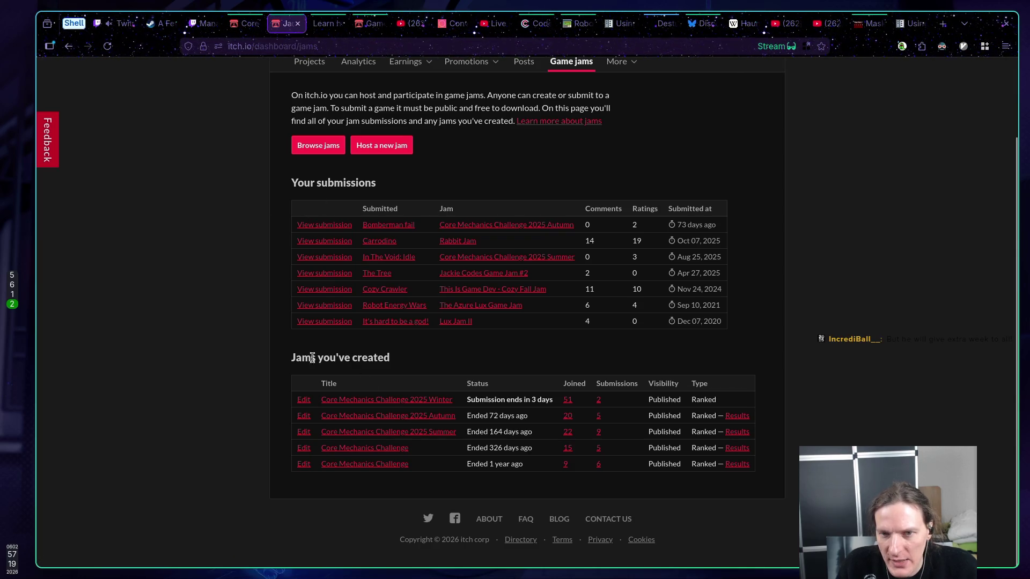
{"action": "scroll", "coordinate": [284, 367], "scroll_direction": "up", "scroll_amount": 2}
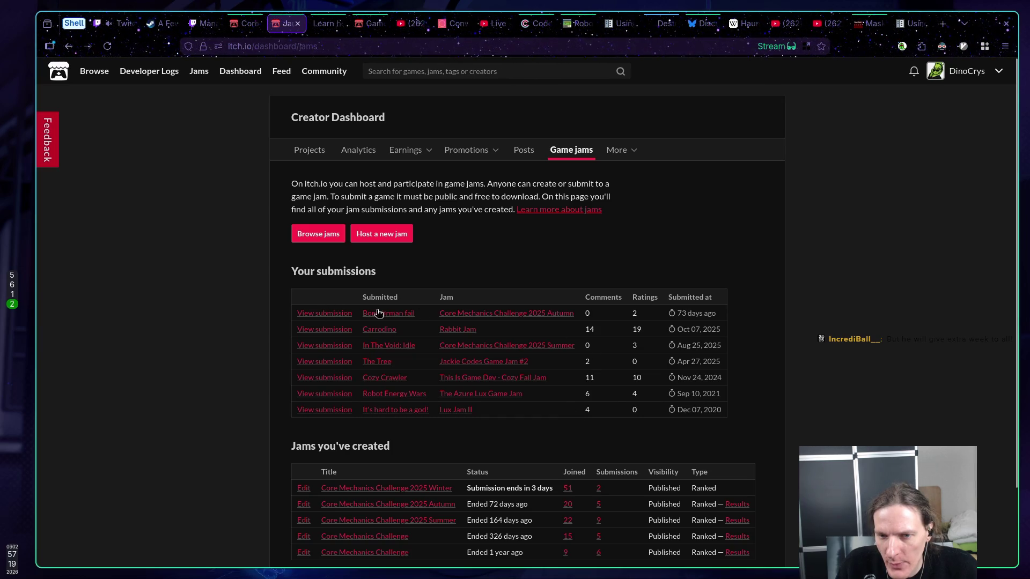
{"action": "left_click", "coordinate": [316, 238]}
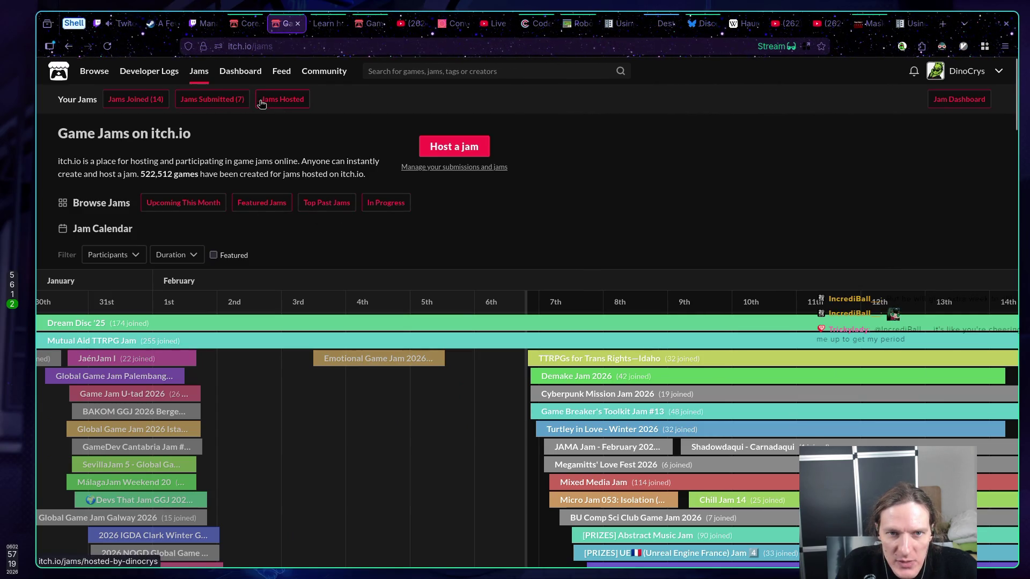
List the 14 joined jams, note when DINOJAM5 ended, and open Jackie Jam #3
{"action": "left_click", "coordinate": [140, 101]}
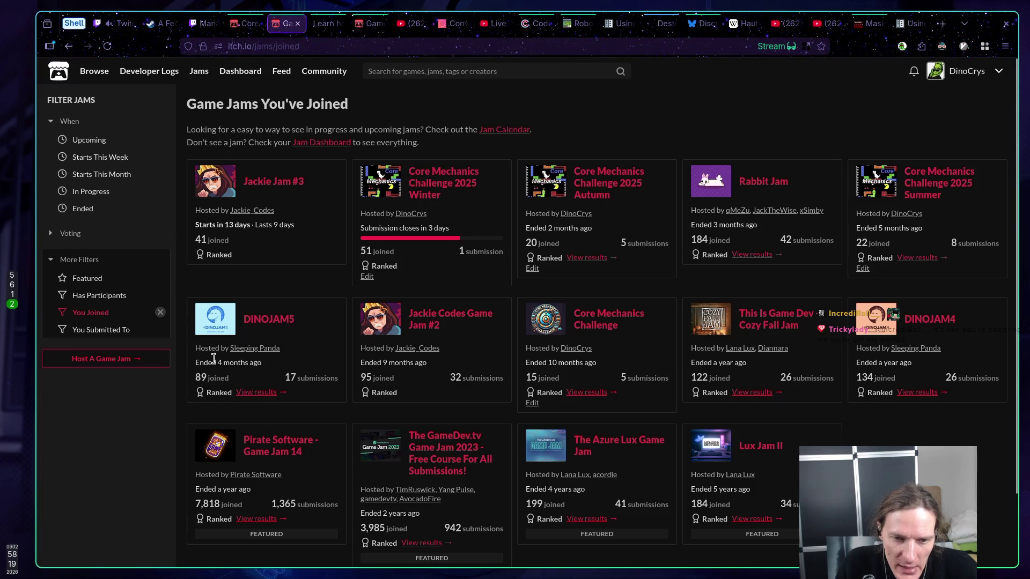
{"action": "left_click_drag", "start_coordinate": [216, 363], "coordinate": [271, 370]}
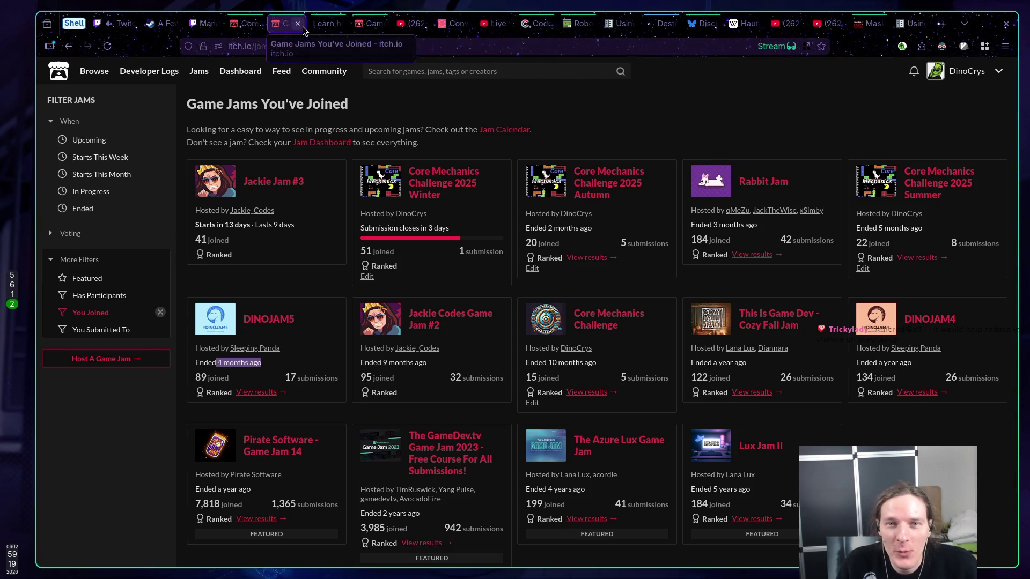
{"action": "left_click", "coordinate": [245, 178]}
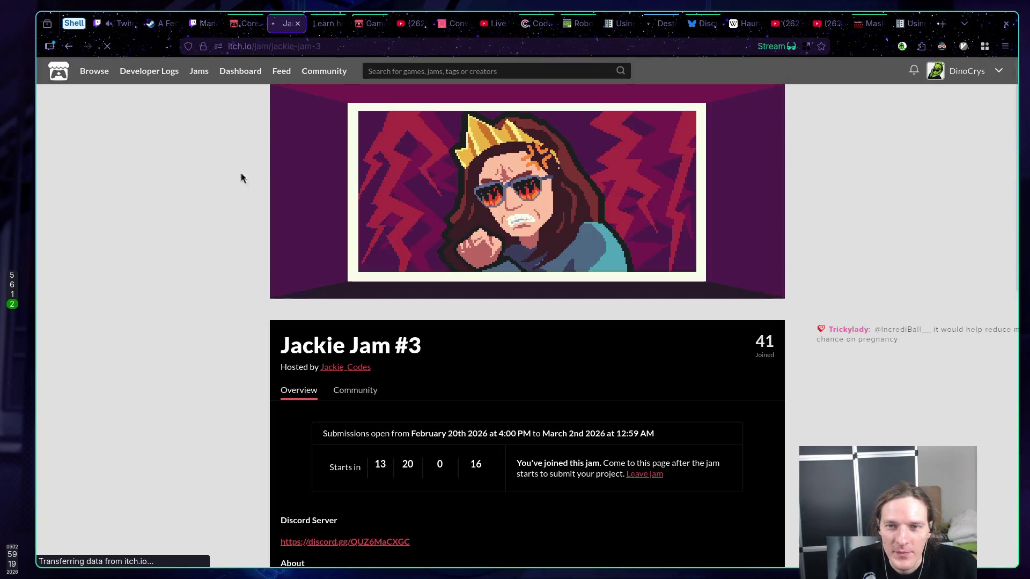
Check the Jackie Jam #3 start countdown, host line and 41 joined participants
{"action": "scroll", "coordinate": [447, 230], "scroll_direction": "down", "scroll_amount": 5}
{"action": "left_click_drag", "start_coordinate": [330, 194], "coordinate": [481, 188]}
{"action": "left_click", "coordinate": [481, 188]}
{"action": "scroll", "coordinate": [533, 231], "scroll_direction": "up", "scroll_amount": 5}
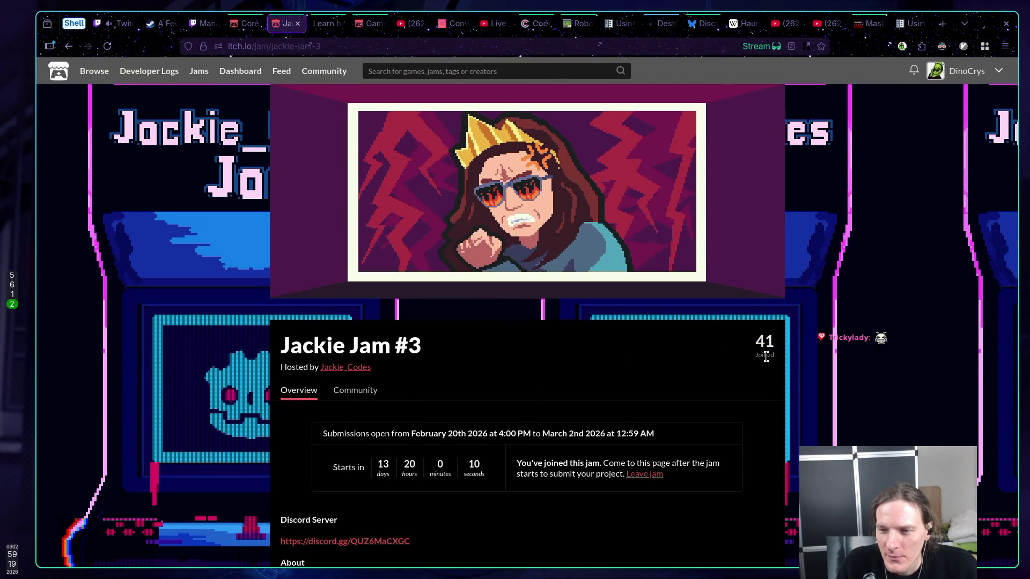
{"action": "left_click_drag", "start_coordinate": [766, 357], "coordinate": [778, 349]}
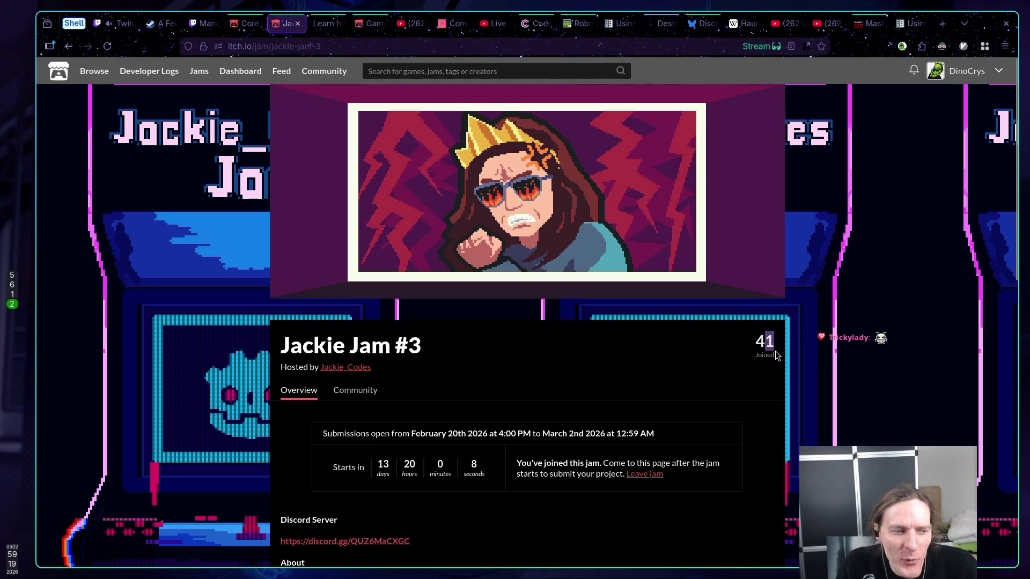
{"action": "left_click", "coordinate": [762, 354]}
{"action": "left_click_drag", "start_coordinate": [763, 354], "coordinate": [775, 343]}
{"action": "left_click", "coordinate": [765, 353]}
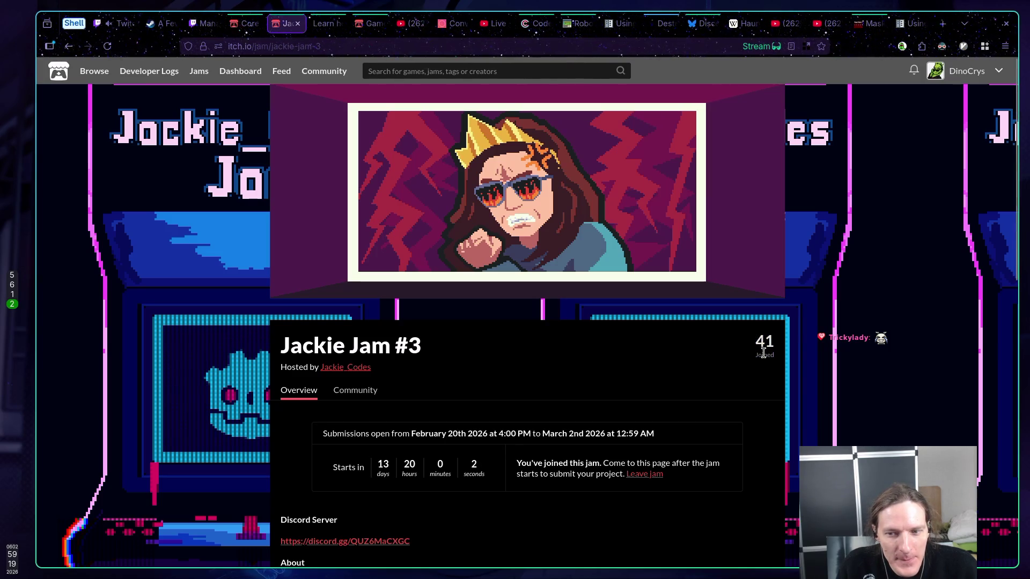
{"action": "left_click_drag", "start_coordinate": [377, 475], "coordinate": [433, 471]}
{"action": "left_click_drag", "start_coordinate": [703, 346], "coordinate": [762, 341]}
{"action": "left_click", "coordinate": [764, 357]}
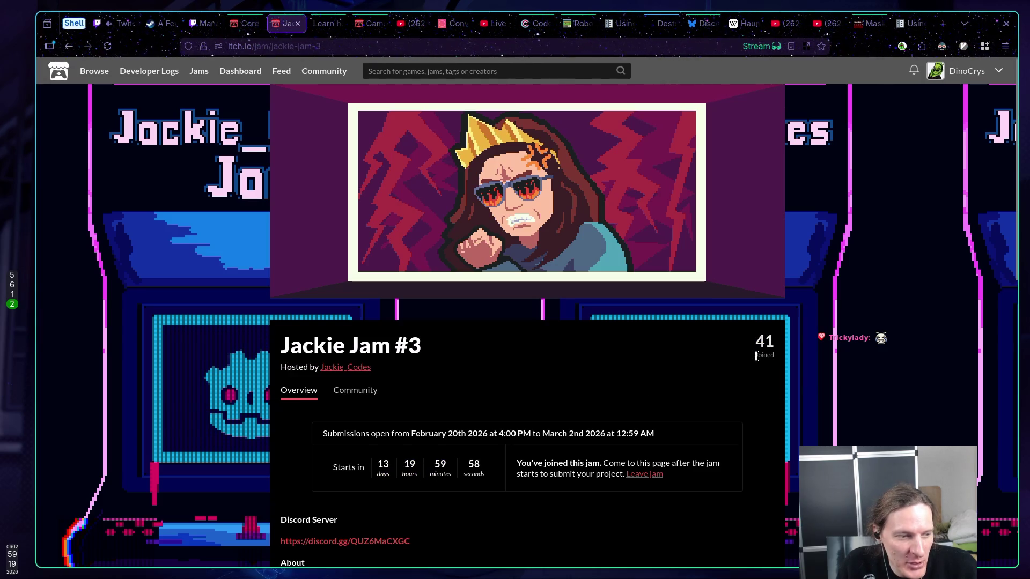
{"action": "left_click_drag", "start_coordinate": [745, 356], "coordinate": [767, 355]}
{"action": "left_click", "coordinate": [771, 356]}
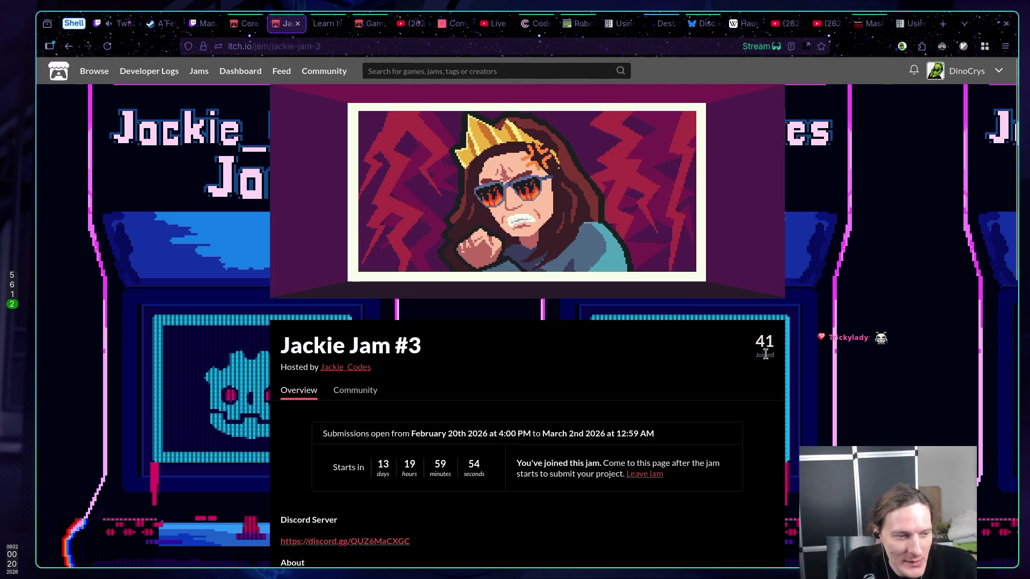
Read the jam's TBA theme and Web Builds Only rule, then return to Core Mechanics Challenge 2025 Winter
{"action": "scroll", "coordinate": [607, 361], "scroll_direction": "down", "scroll_amount": 5}
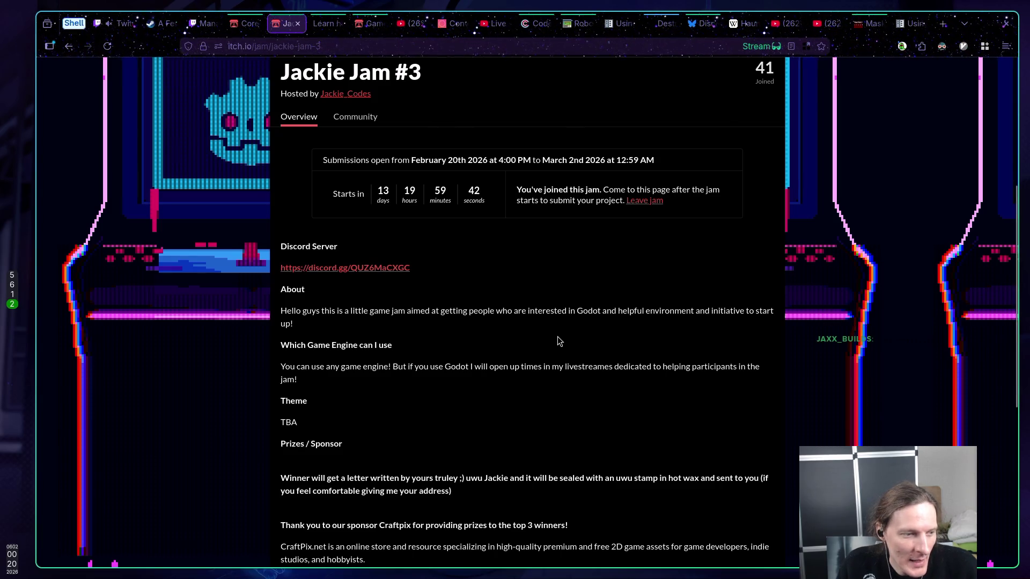
{"action": "scroll", "coordinate": [558, 345], "scroll_direction": "up", "scroll_amount": 5}
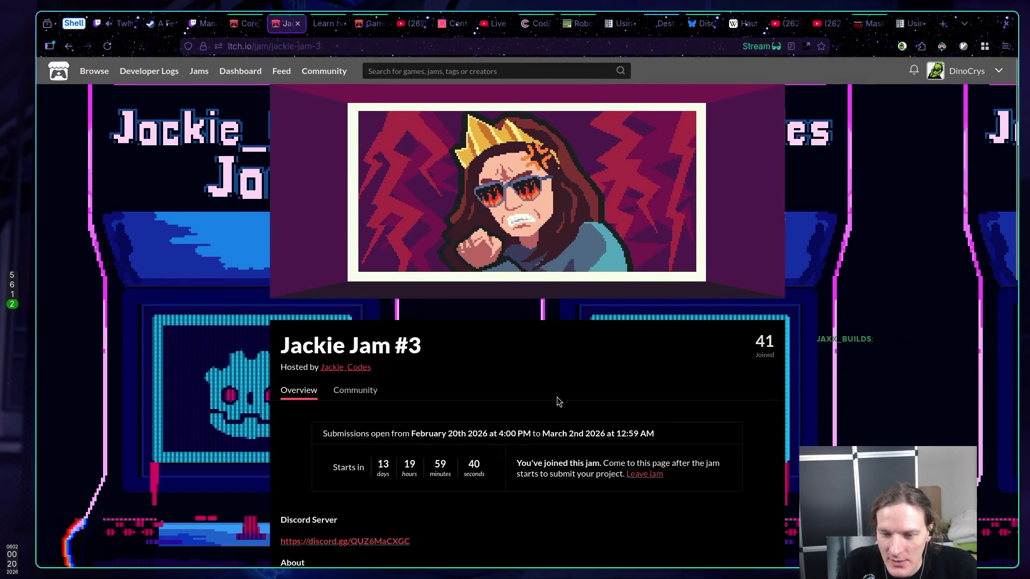
{"action": "scroll", "coordinate": [557, 397], "scroll_direction": "down", "scroll_amount": 1}
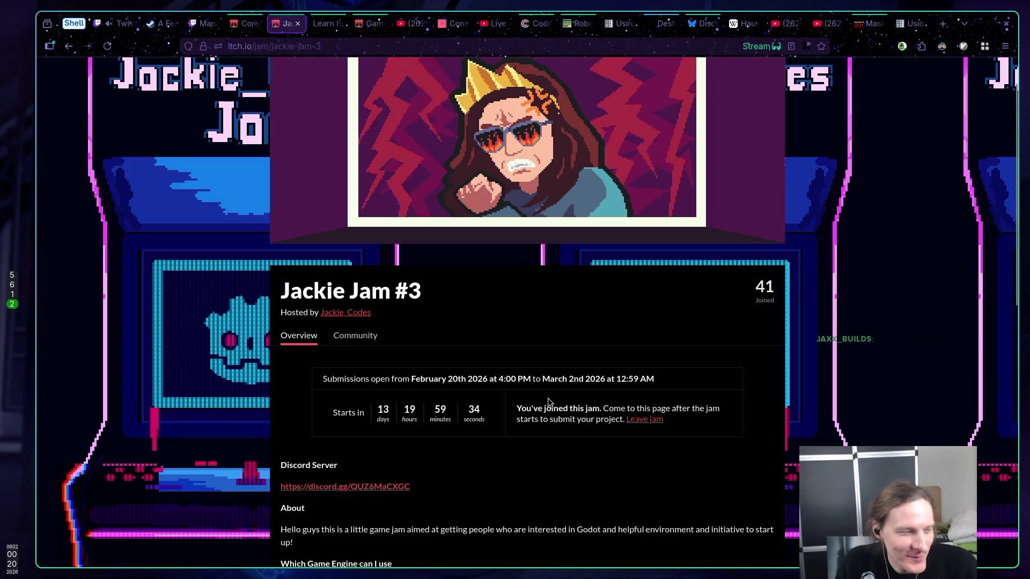
{"action": "scroll", "coordinate": [547, 403], "scroll_direction": "down", "scroll_amount": 3}
{"action": "scroll", "coordinate": [544, 405], "scroll_direction": "down", "scroll_amount": 5}
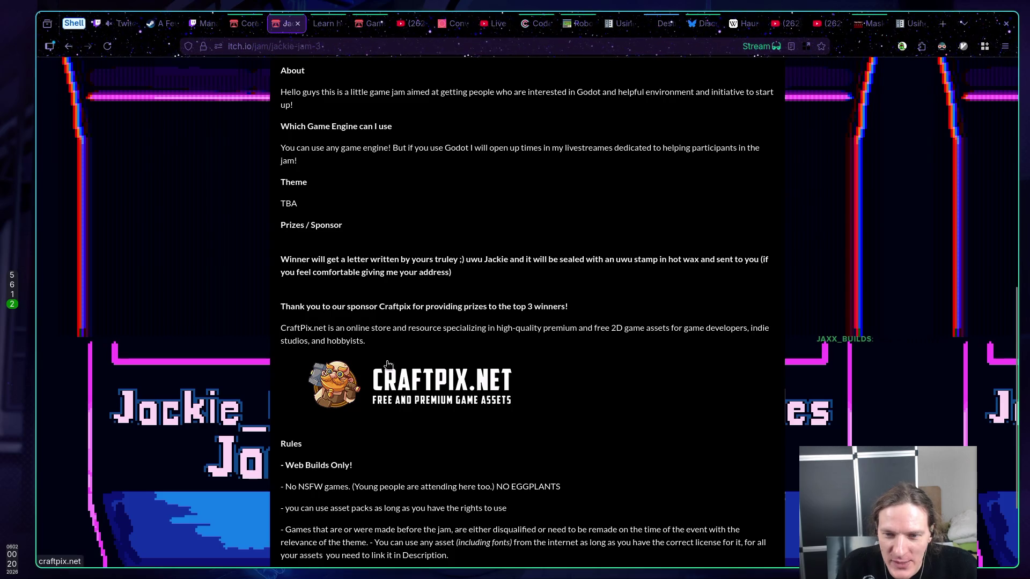
{"action": "scroll", "coordinate": [698, 328], "scroll_direction": "up", "scroll_amount": 9}
{"action": "triple_click", "coordinate": [719, 327]}
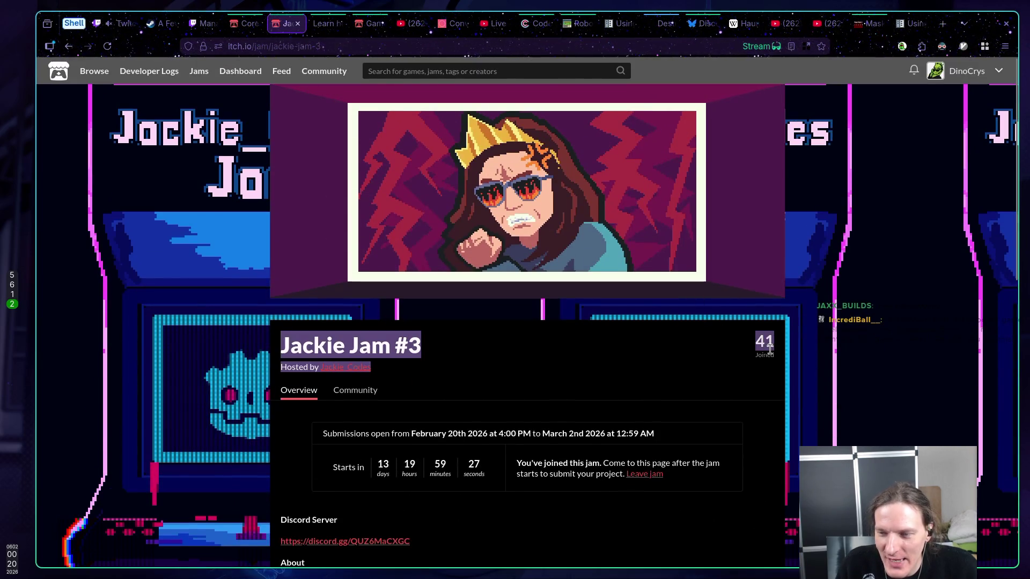
{"action": "left_click", "coordinate": [704, 346]}
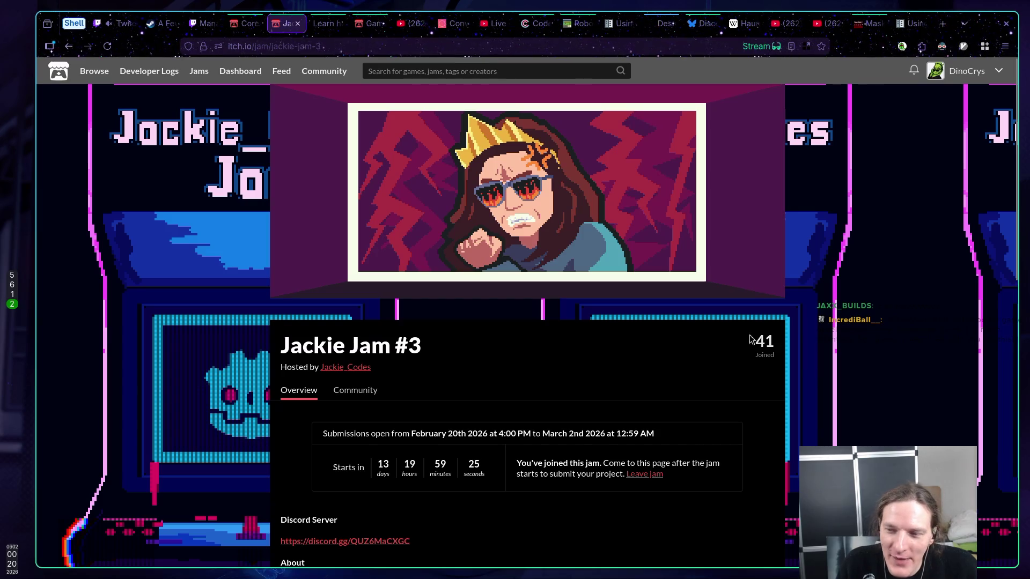
{"action": "left_click", "coordinate": [245, 23]}
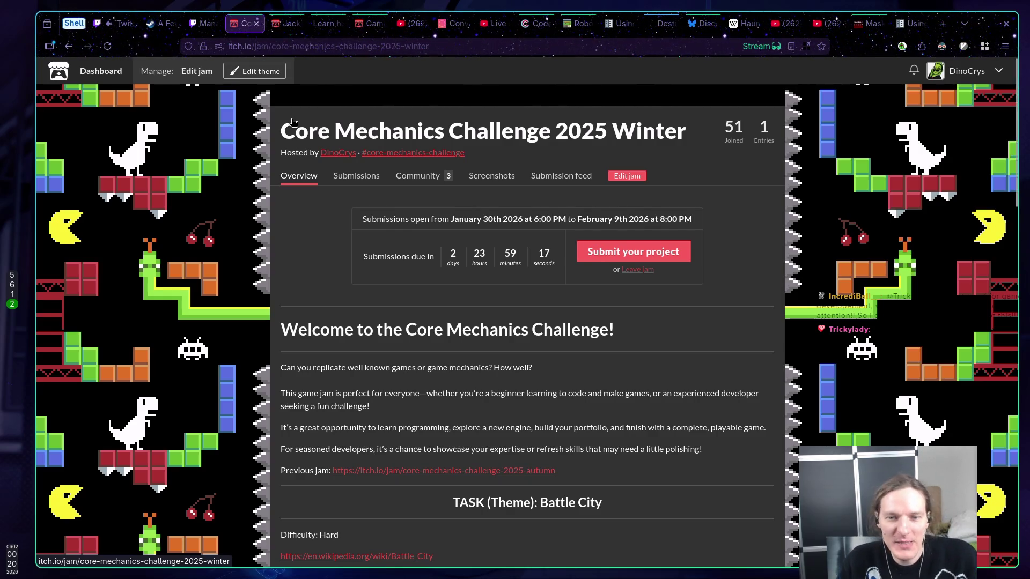
Switch back to the Neovim workspace showing move_towards_player_base.gd
{"action": "key", "text": "super+1"}
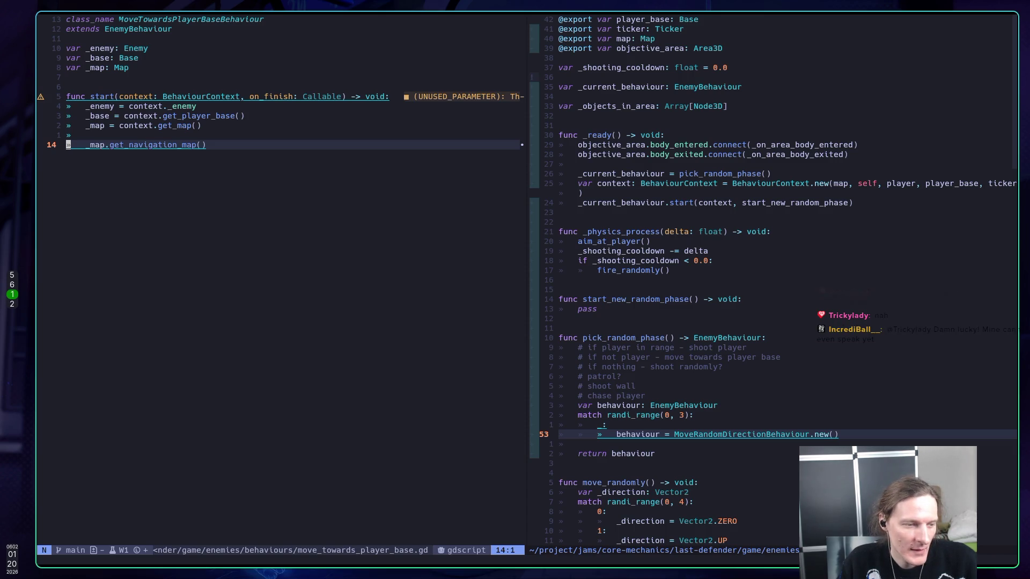
Open the Test root node's script test.gd from the Godot editor
{"action": "key", "text": "k"}
{"action": "key", "text": "k"}
{"action": "key", "text": "j"}
{"action": "key", "text": "j"}
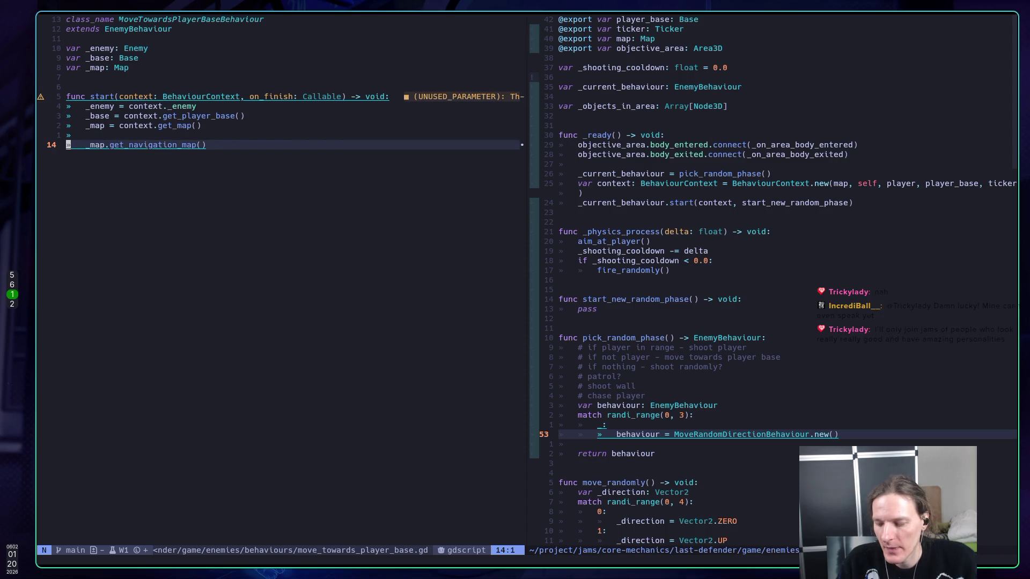
{"action": "key", "text": "super+5"}
{"action": "left_click", "coordinate": [108, 85]}
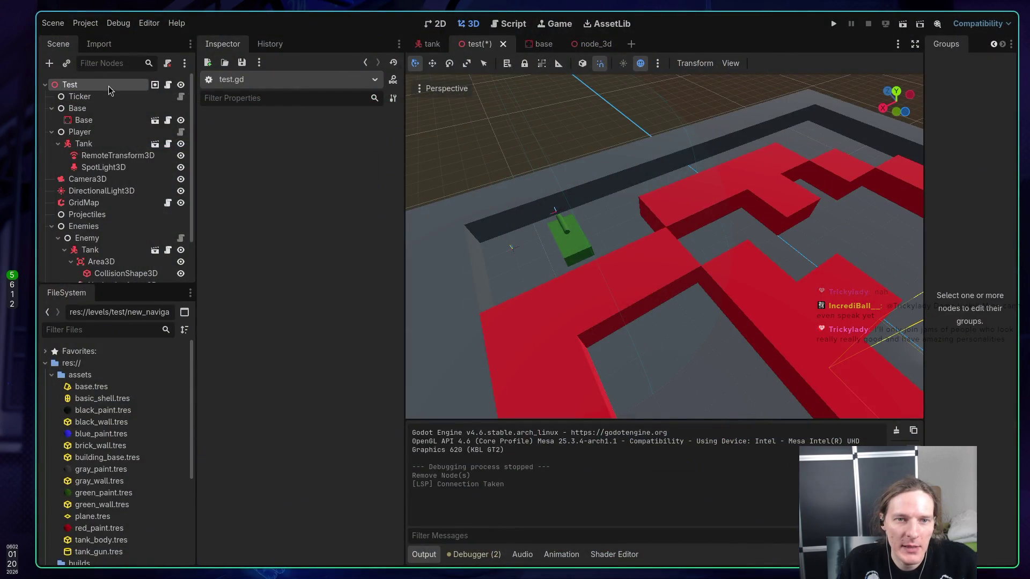
{"action": "left_click", "coordinate": [163, 84]}
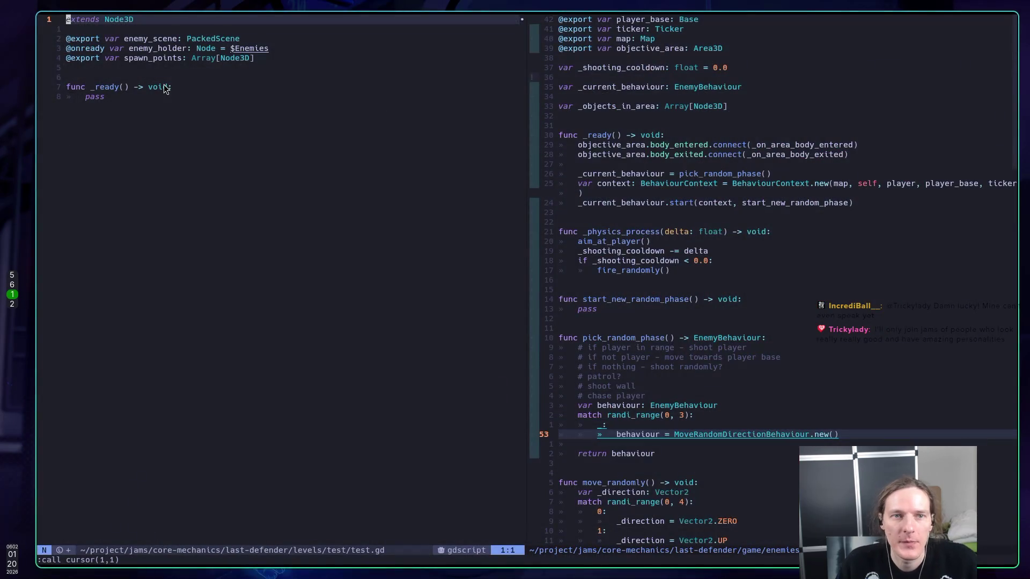
Paste the navigation baking code, removing the old empty _ready and duplicate extends Node3D line
{"action": "key", "text": "j"}
{"action": "key", "text": "j"}
{"action": "key", "text": "j"}
{"action": "key", "text": "j"}
{"action": "key", "text": "V"}
{"action": "key", "text": "p"}
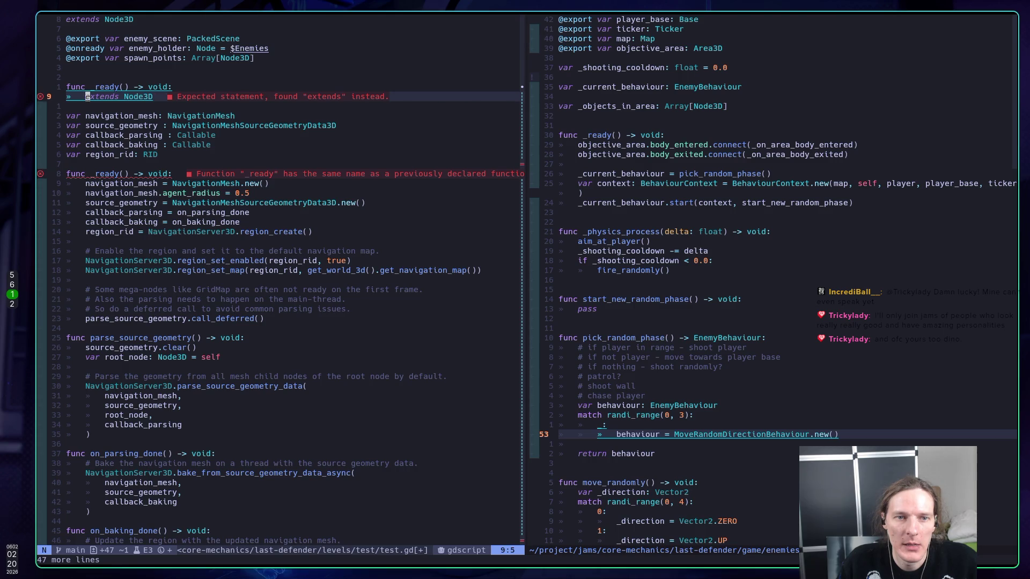
{"action": "key", "text": "u"}
{"action": "key", "text": "j"}
{"action": "key", "text": "j"}
{"action": "key", "text": "P"}
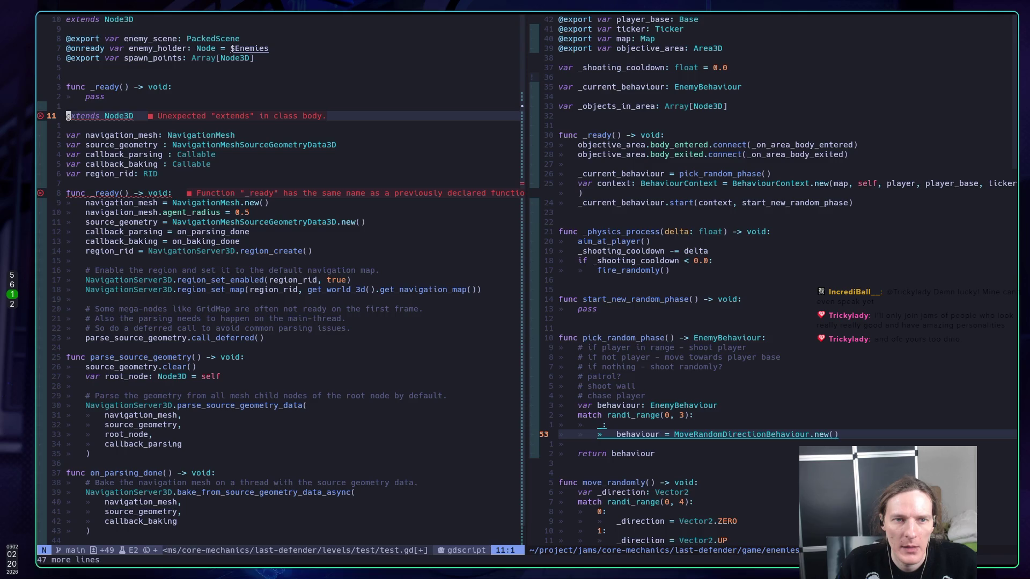
{"action": "key", "text": "d"}
{"action": "key", "text": "d"}
{"action": "key", "text": "k"}
{"action": "key", "text": "k"}
{"action": "key", "text": "k"}
{"action": "key", "text": "V"}
{"action": "key", "text": "y"}
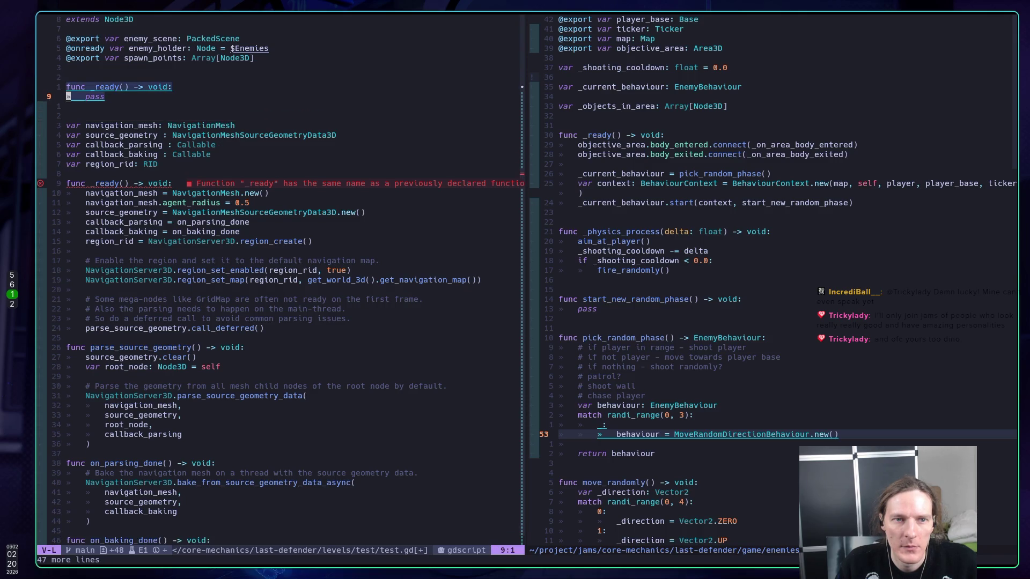
{"action": "key", "text": "d"}
{"action": "key", "text": "j"}
{"action": "key", "text": "k"}
{"action": "key", "text": "d"}
{"action": "key", "text": "d"}
{"action": "key", "text": "d"}
{"action": "key", "text": "d"}
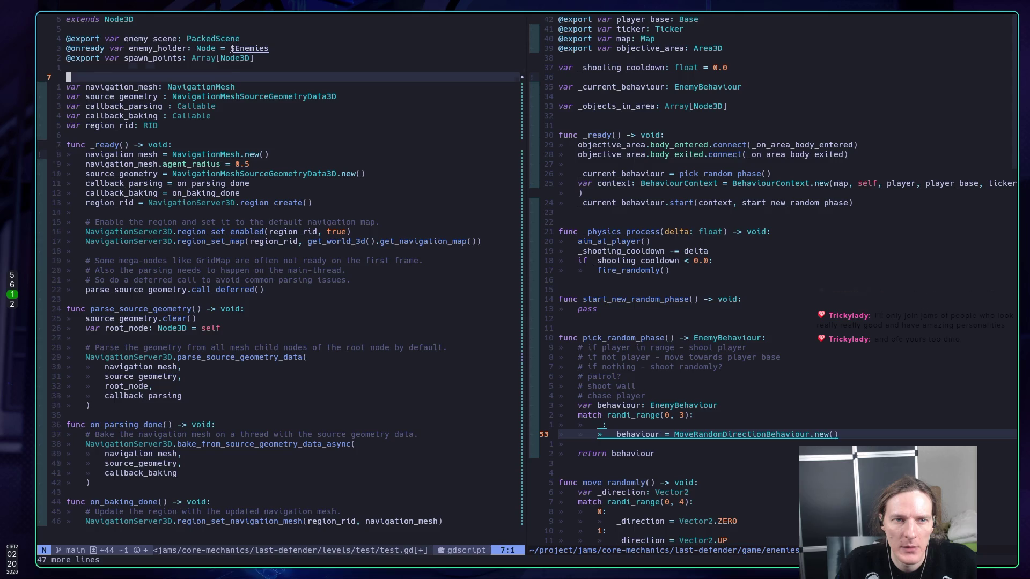
{"action": "key", "text": "d"}
{"action": "key", "text": "d"}
Save test.gd, run the test level with F6, then stop it
{"action": "type", "text": ":w"}
{"action": "key", "text": "Return"}
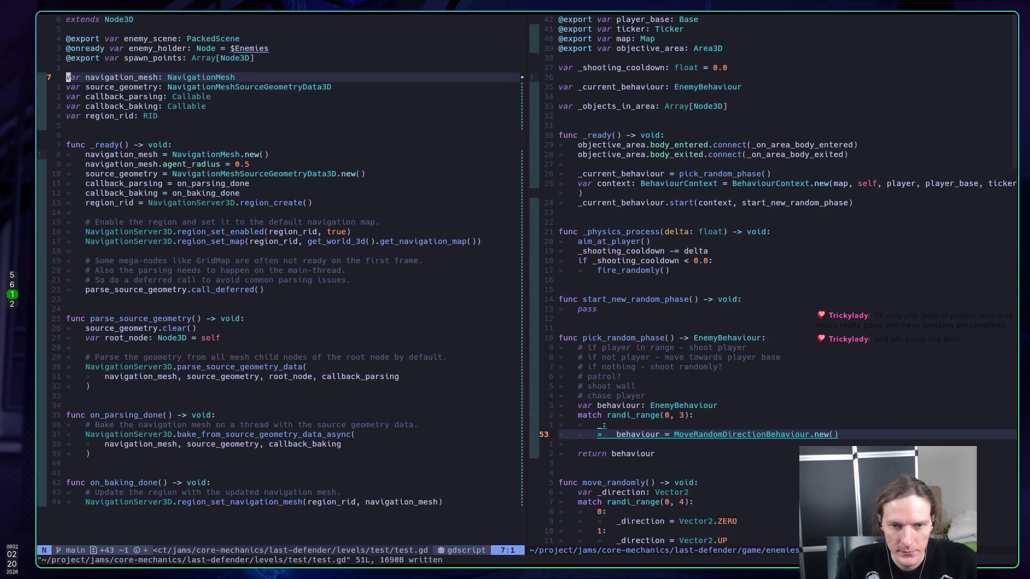
{"action": "key", "text": "j"}
{"action": "key", "text": "k"}
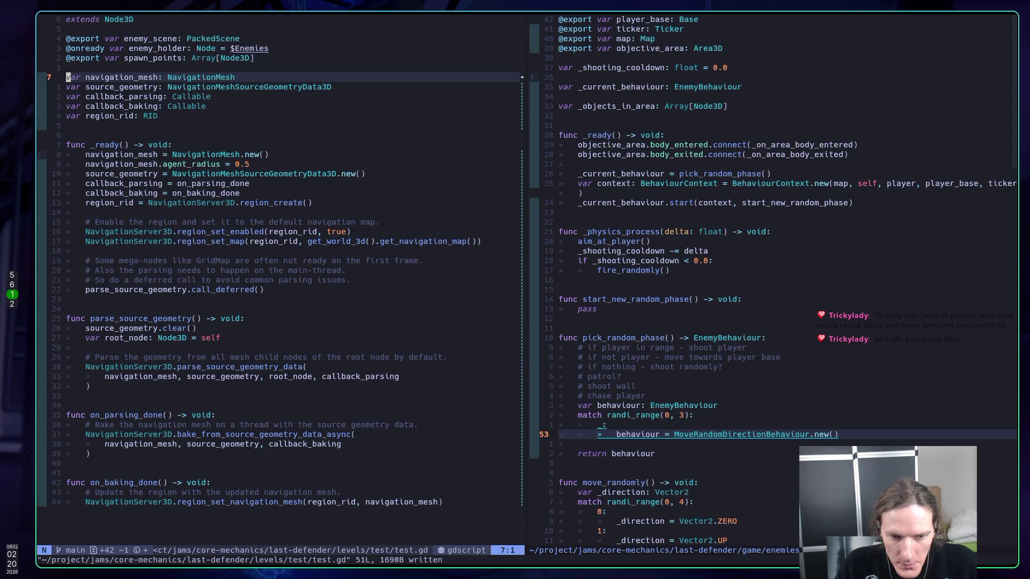
{"action": "key", "text": "super+5"}
{"action": "key", "text": "F6"}
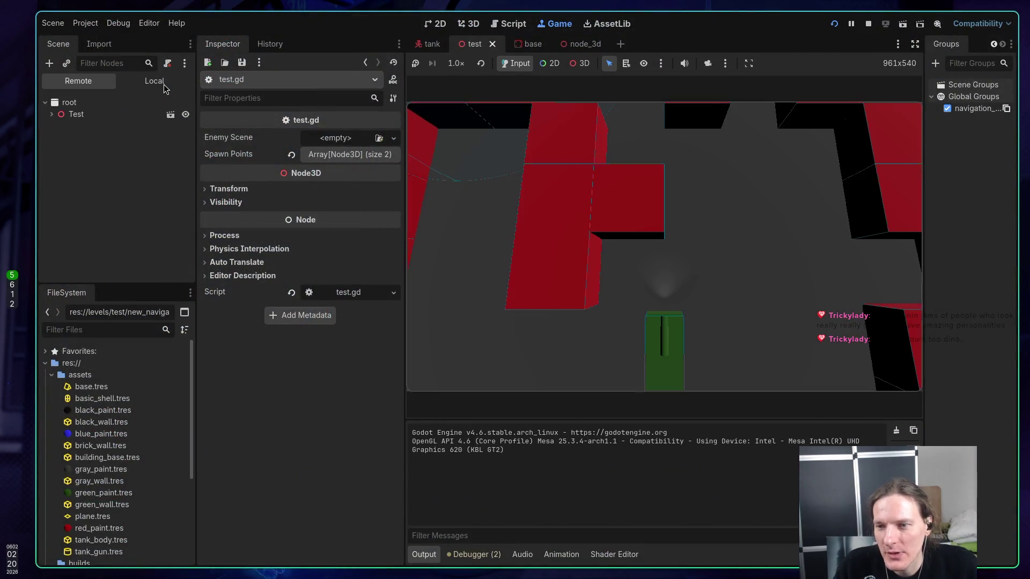
{"action": "left_click", "coordinate": [584, 208]}
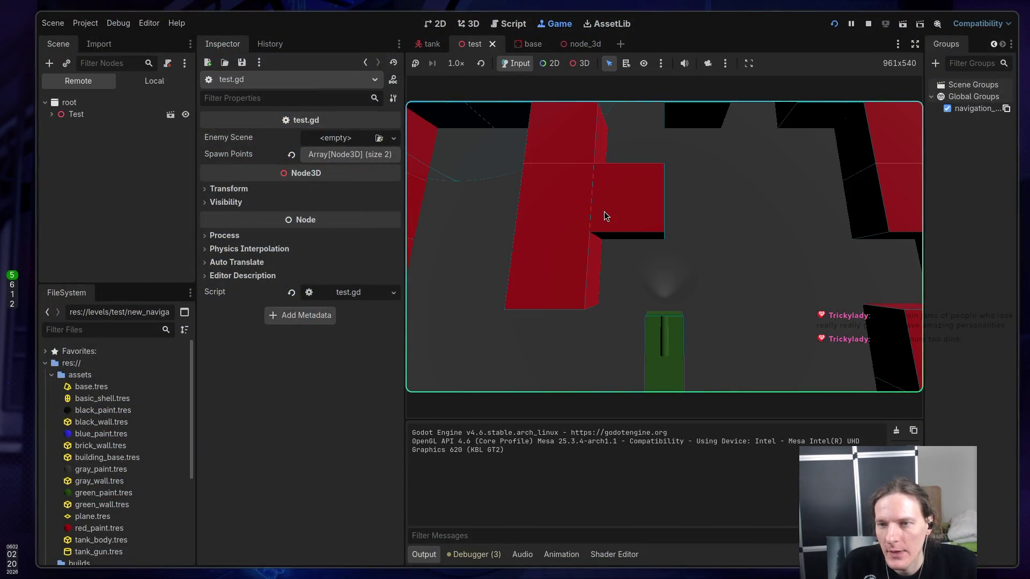
{"action": "left_click", "coordinate": [867, 25]}
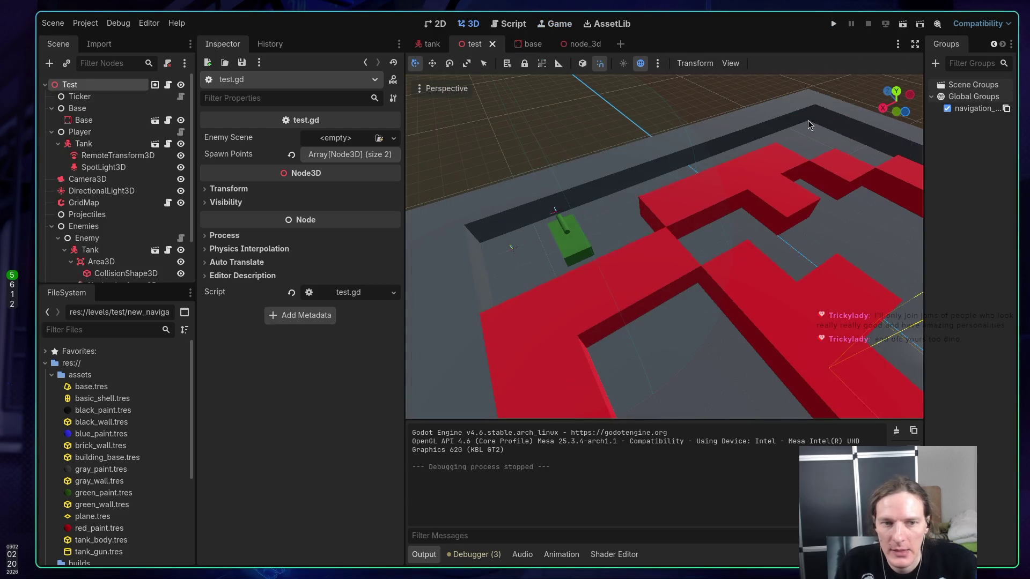
{"action": "key", "text": "super+1"}
Save test.gd again after a trial blank line in _ready
{"action": "key", "text": "j"}
{"action": "key", "text": "j"}
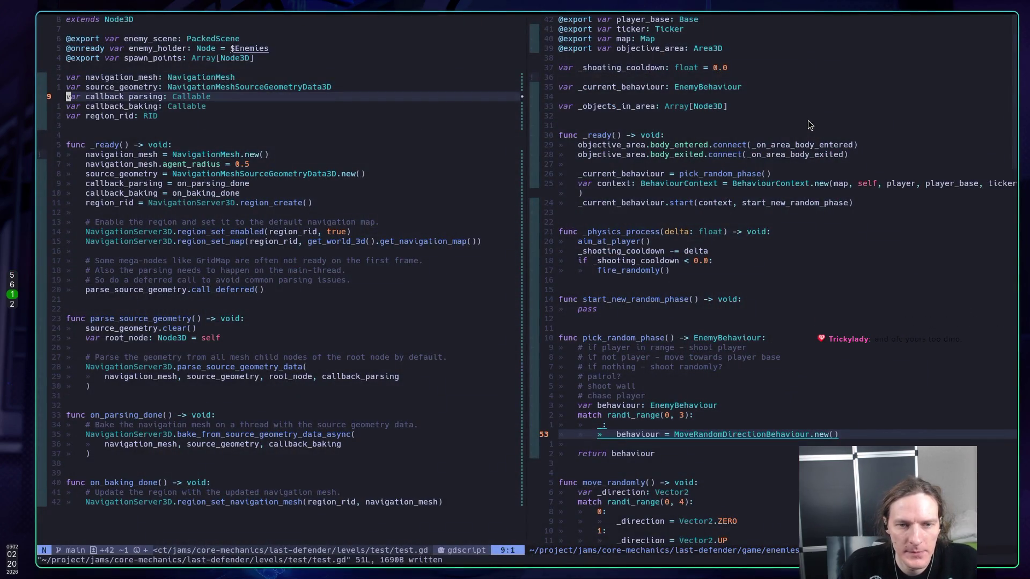
{"action": "key", "text": "j"}
{"action": "key", "text": "j"}
{"action": "key", "text": "j"}
{"action": "key", "text": "o"}
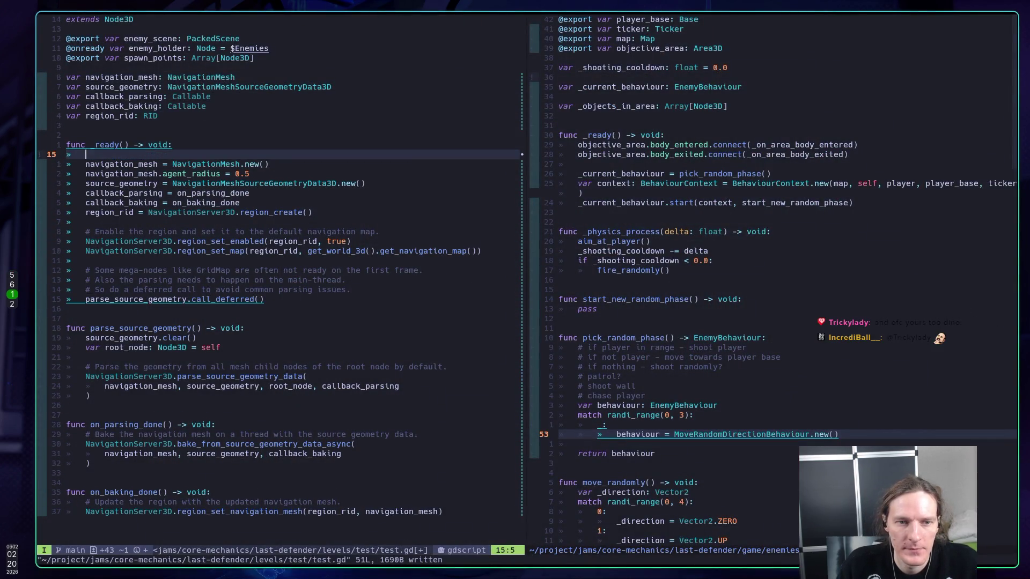
{"action": "key", "text": "BackSpace"}
{"action": "key", "text": "BackSpace"}
{"action": "key", "text": "Escape"}
{"action": "type", "text": ":w"}
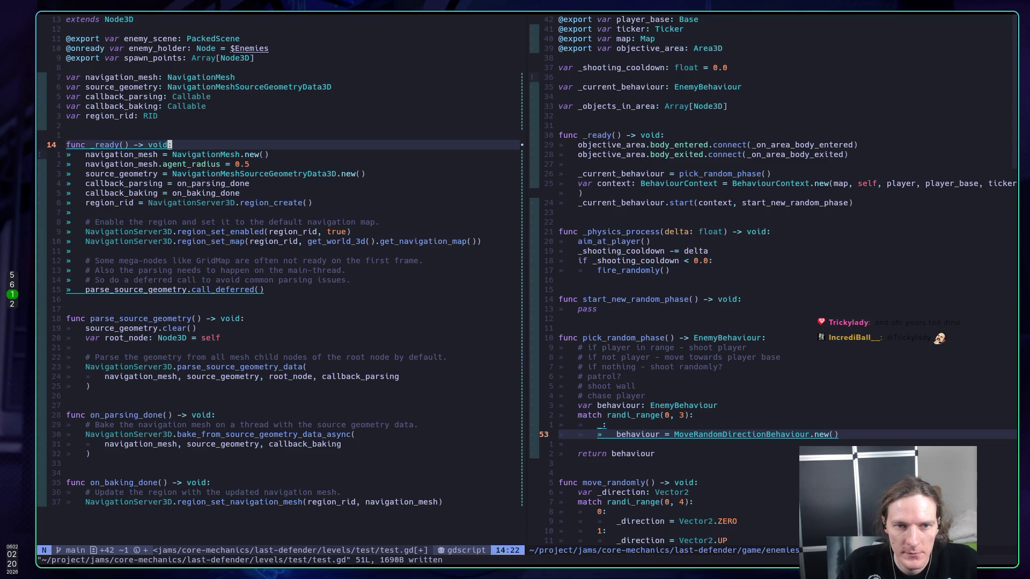
{"action": "key", "text": "Return"}
Read the K docs for get_world_3d and get_navigation_map on region_set_map, then relaunch with F5
{"action": "key", "text": "j"}
{"action": "key", "text": "j"}
{"action": "key", "text": "j"}
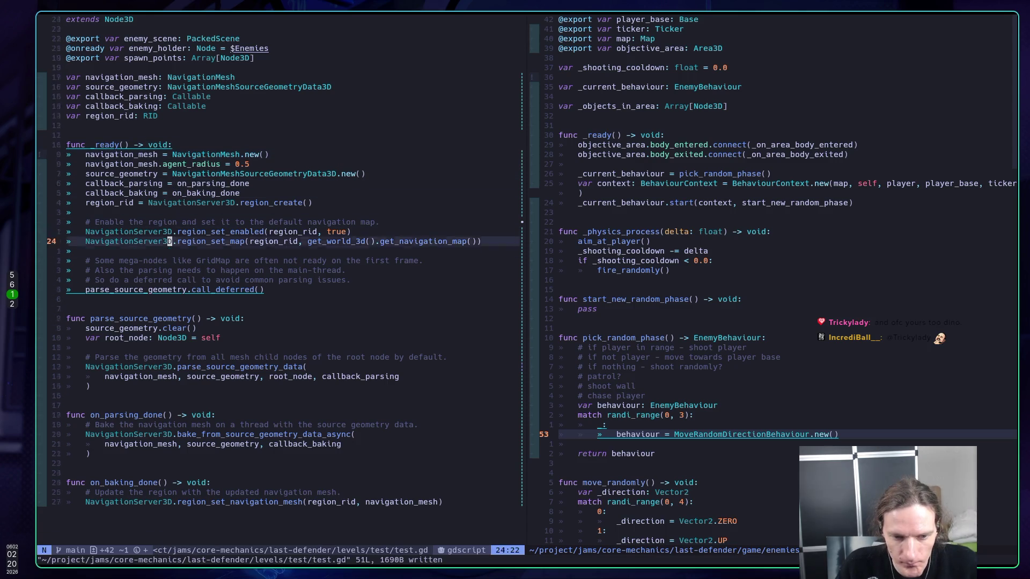
{"action": "key", "text": "k"}
{"action": "key", "text": "k"}
{"action": "key", "text": "k"}
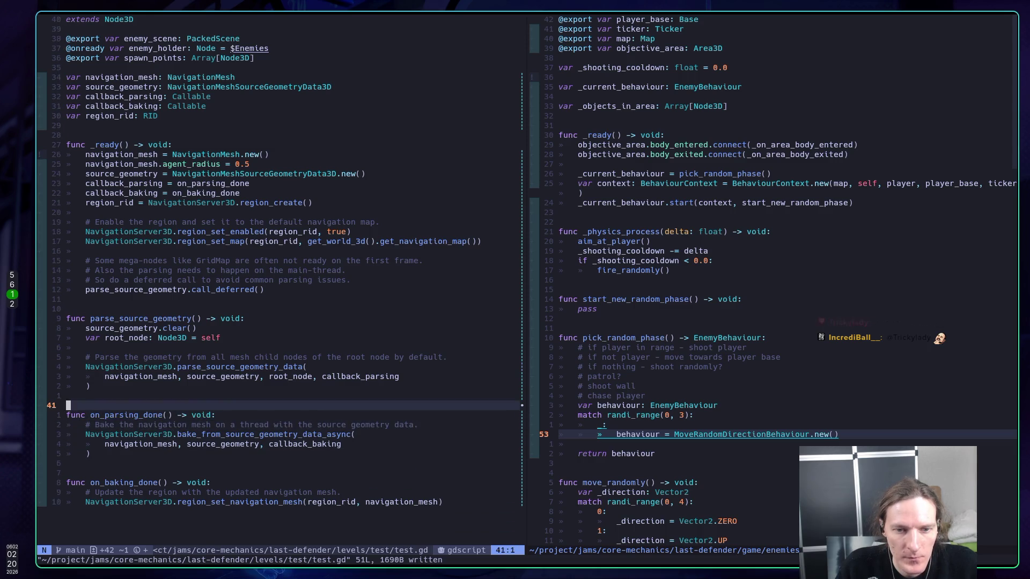
{"action": "key", "text": "k"}
{"action": "key", "text": "k"}
{"action": "key", "text": "k"}
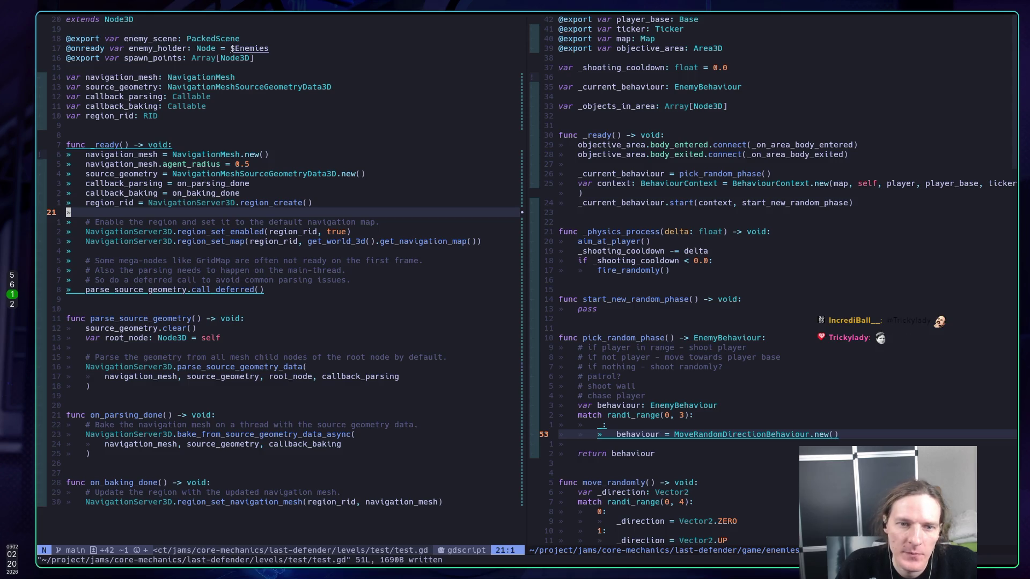
{"action": "key", "text": "k"}
{"action": "key", "text": "j"}
{"action": "key", "text": "j"}
{"action": "key", "text": "j"}
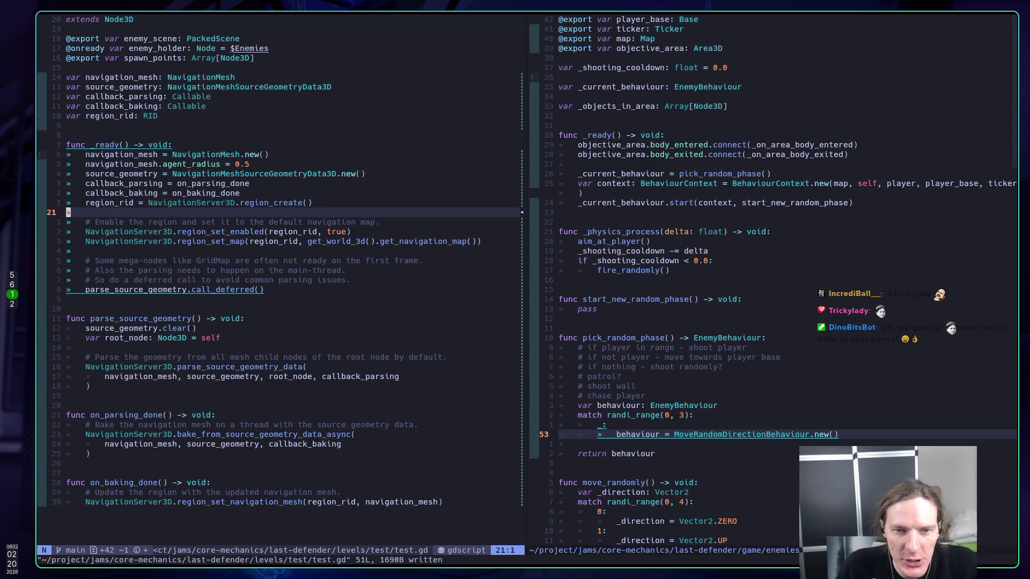
{"action": "key", "text": "j"}
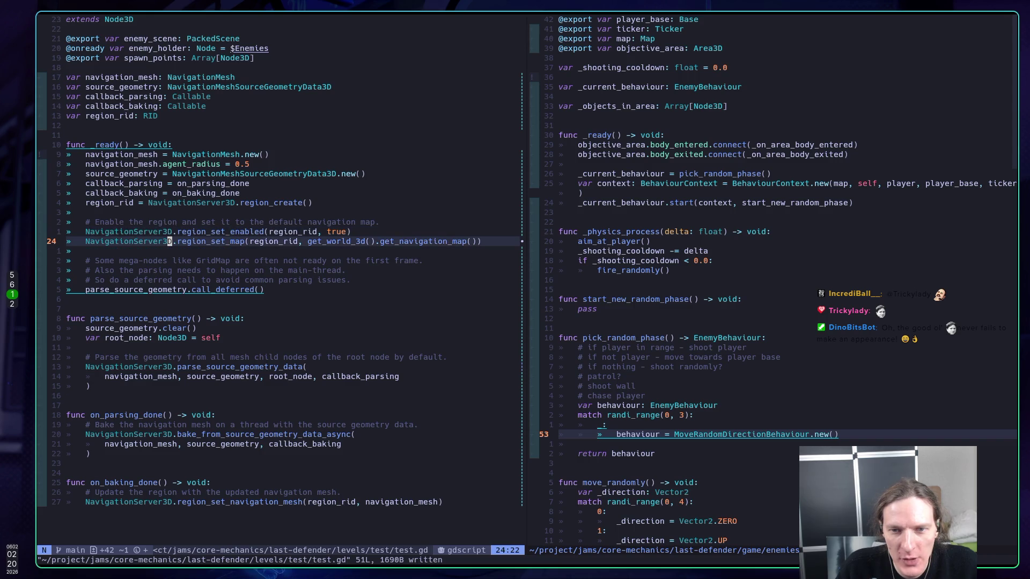
{"action": "key", "text": "l"}
{"action": "key", "text": "l"}
{"action": "key", "text": "l"}
{"action": "key", "text": "l"}
{"action": "key", "text": "l"}
{"action": "key", "text": "l"}
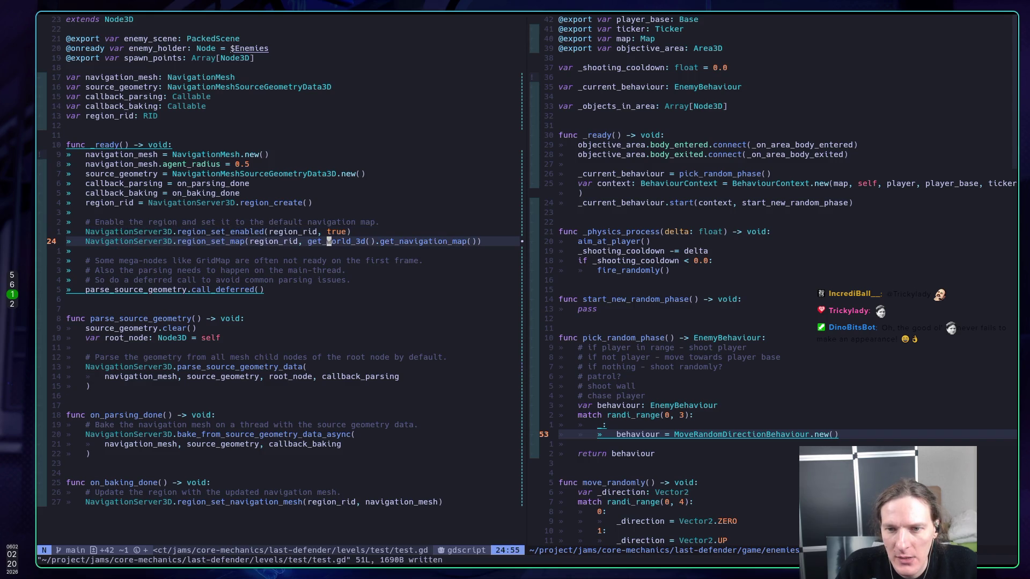
{"action": "key", "text": "shift+k"}
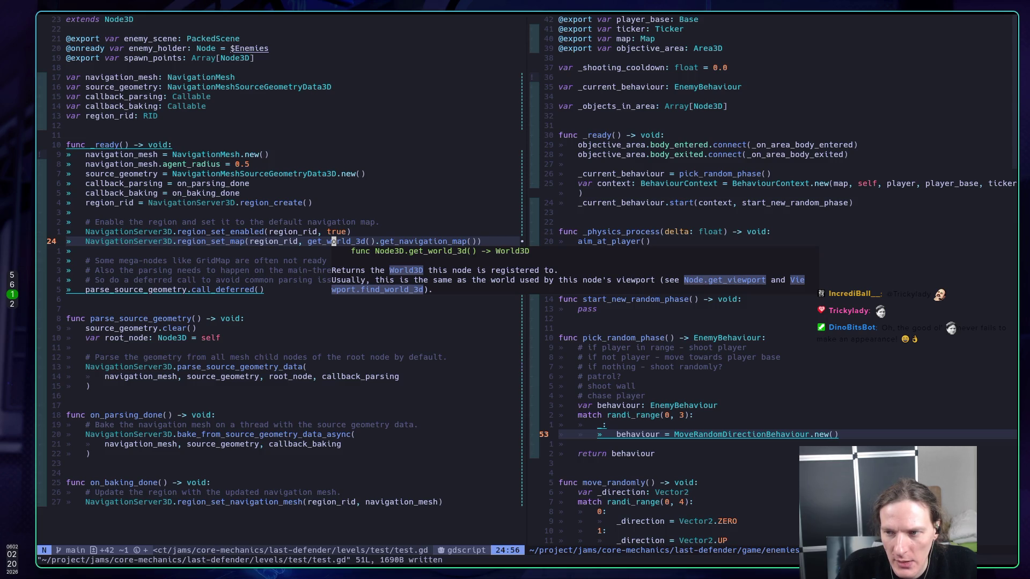
{"action": "key", "text": "l"}
{"action": "key", "text": "l"}
{"action": "key", "text": "l"}
{"action": "key", "text": "l"}
{"action": "key", "text": "l"}
{"action": "key", "text": "l"}
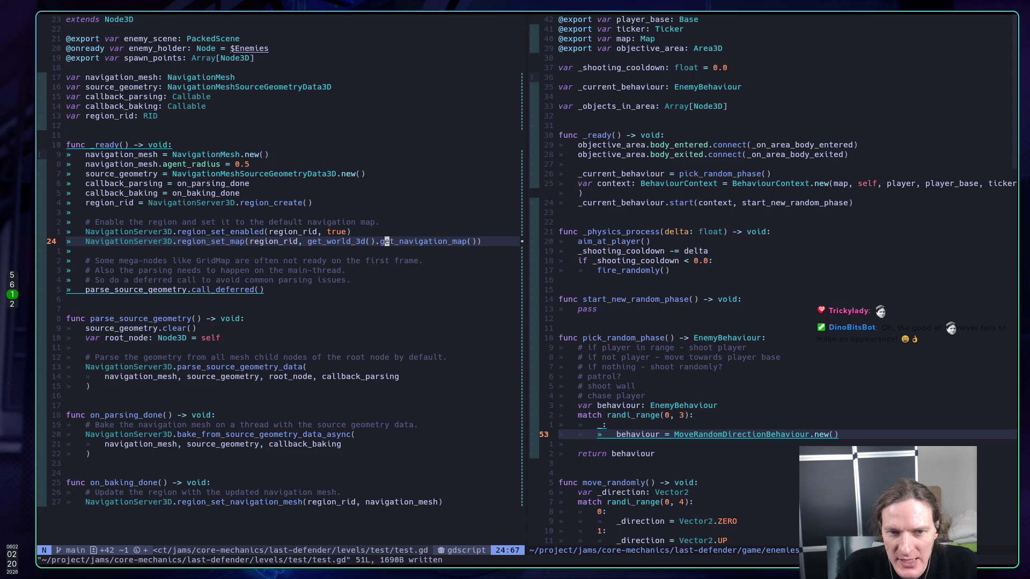
{"action": "key", "text": "shift+k"}
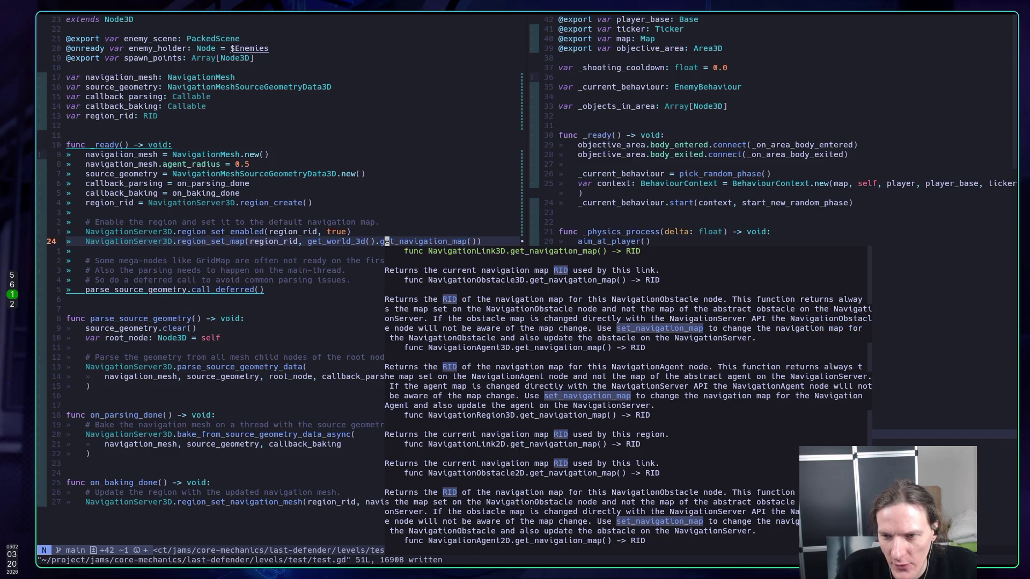
{"action": "key", "text": "j"}
{"action": "key", "text": "k"}
{"action": "key", "text": "j"}
{"action": "key", "text": "j"}
{"action": "key", "text": "j"}
{"action": "key", "text": "j"}
{"action": "key", "text": "j"}
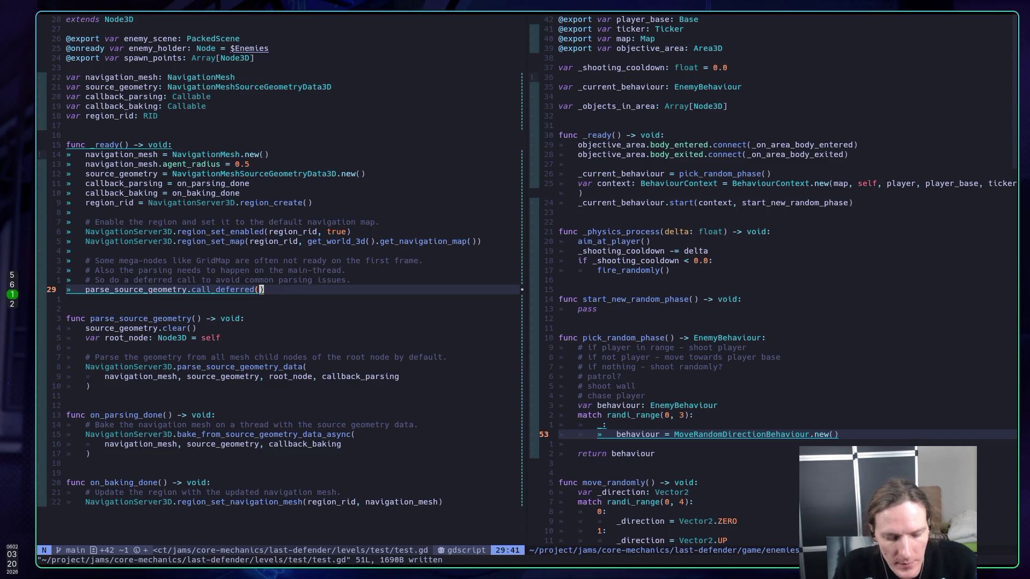
{"action": "key", "text": "alt+Tab"}
{"action": "key", "text": "F5"}
Tilt the game camera to an angled overhead view and check the Debug visibility options
{"action": "left_click", "coordinate": [734, 238]}
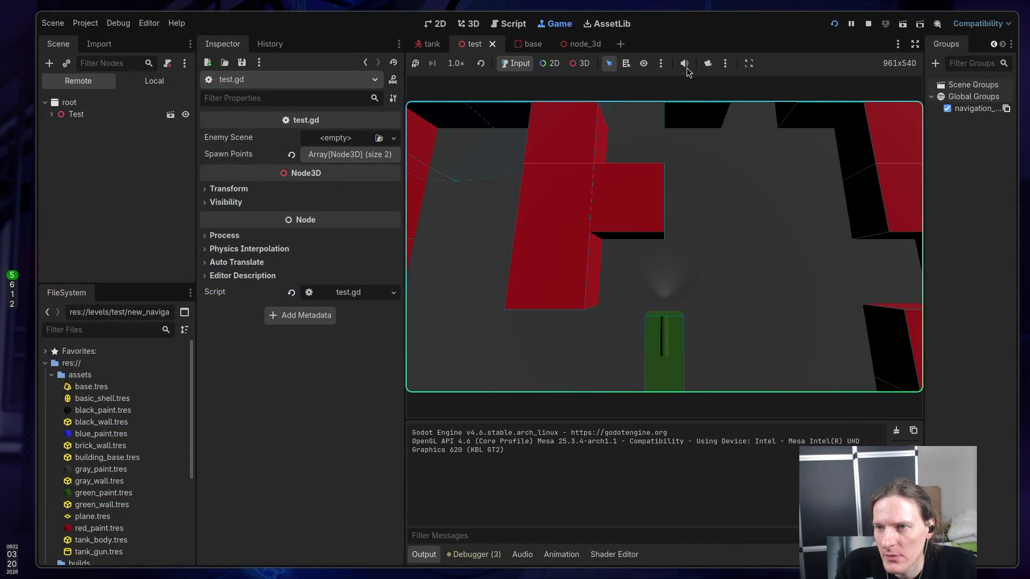
{"action": "left_click", "coordinate": [707, 63]}
{"action": "left_click", "coordinate": [583, 68]}
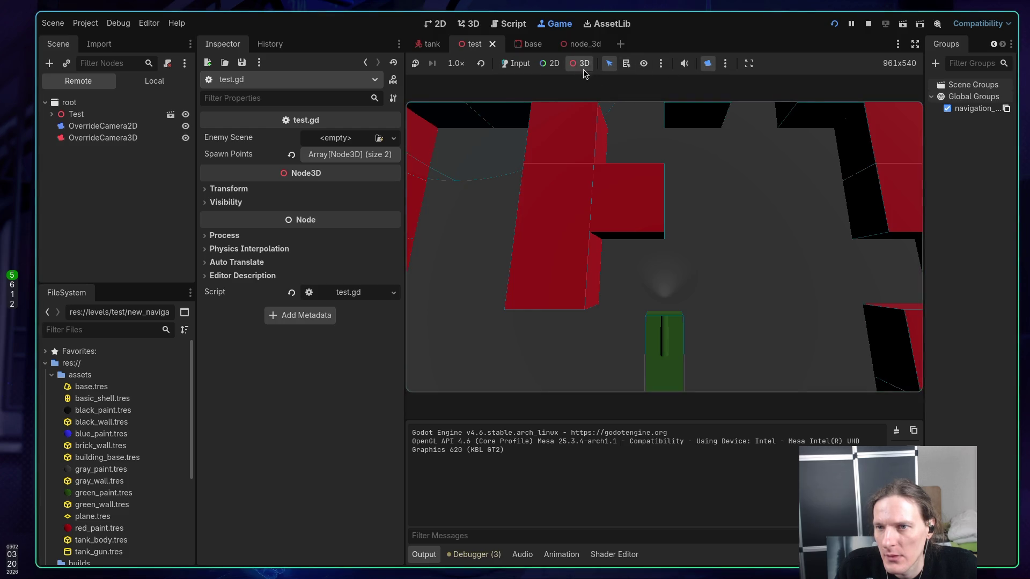
{"action": "scroll", "coordinate": [664, 246], "scroll_direction": "down", "scroll_amount": 5}
{"action": "mouse_move", "coordinate": [664, 246]}
{"action": "left_mouse_down"}
{"action": "mouse_move", "coordinate": [708, 209]}
{"action": "mouse_move", "coordinate": [762, 187]}
{"action": "mouse_move", "coordinate": [742, 211]}
{"action": "left_mouse_up"}
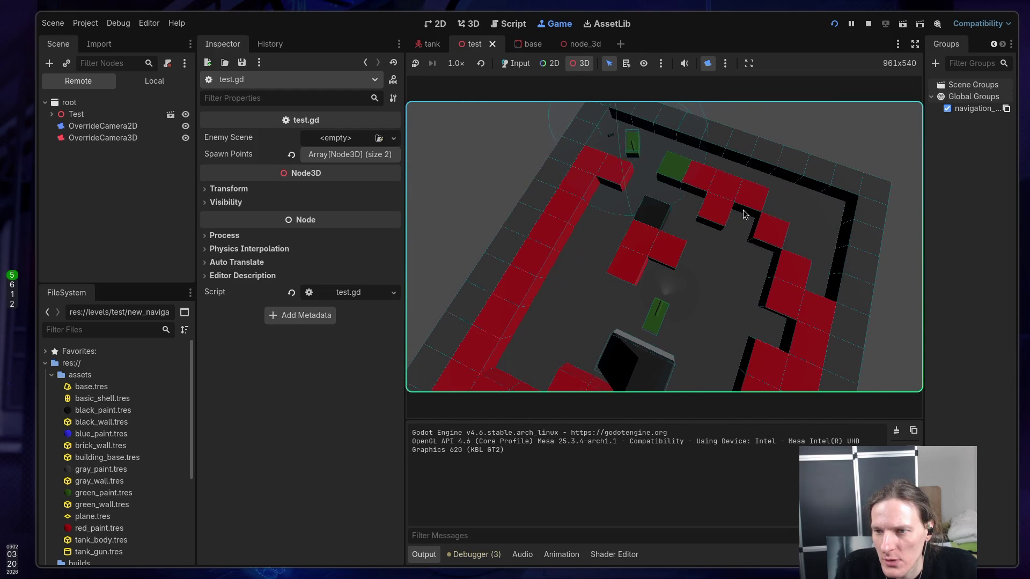
{"action": "left_click", "coordinate": [519, 65]}
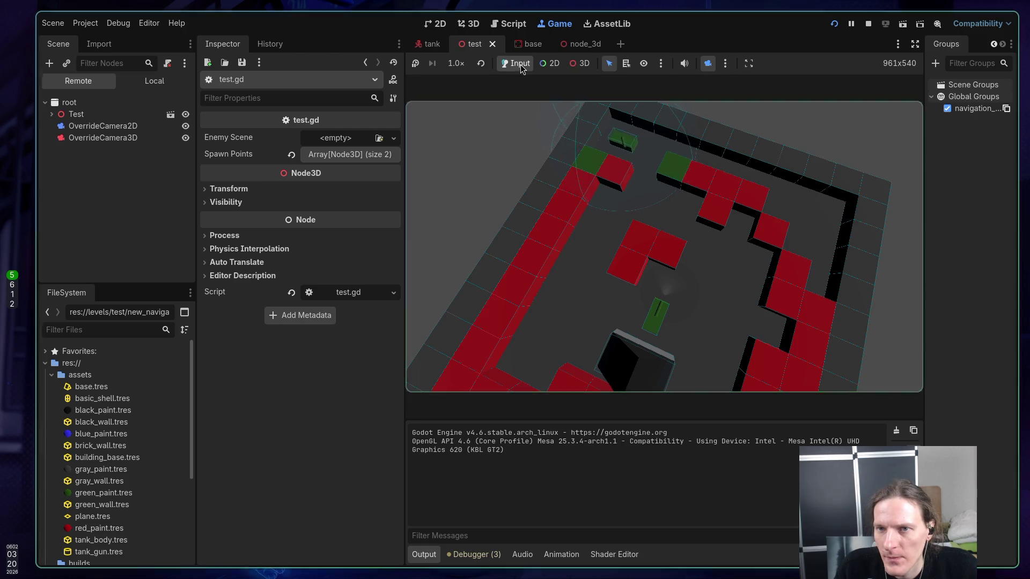
{"action": "left_click", "coordinate": [122, 23]}
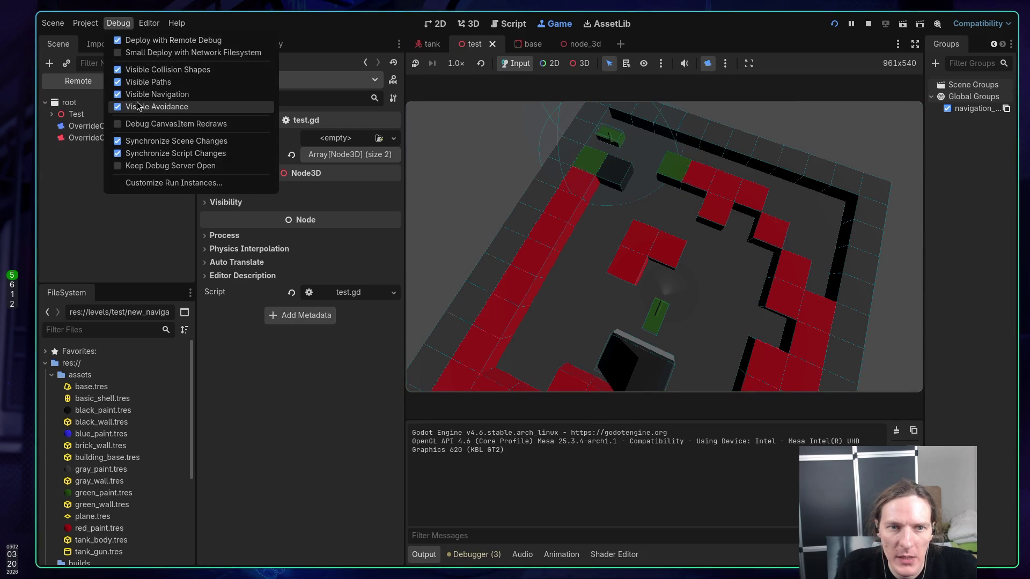
{"action": "left_click", "coordinate": [568, 182]}
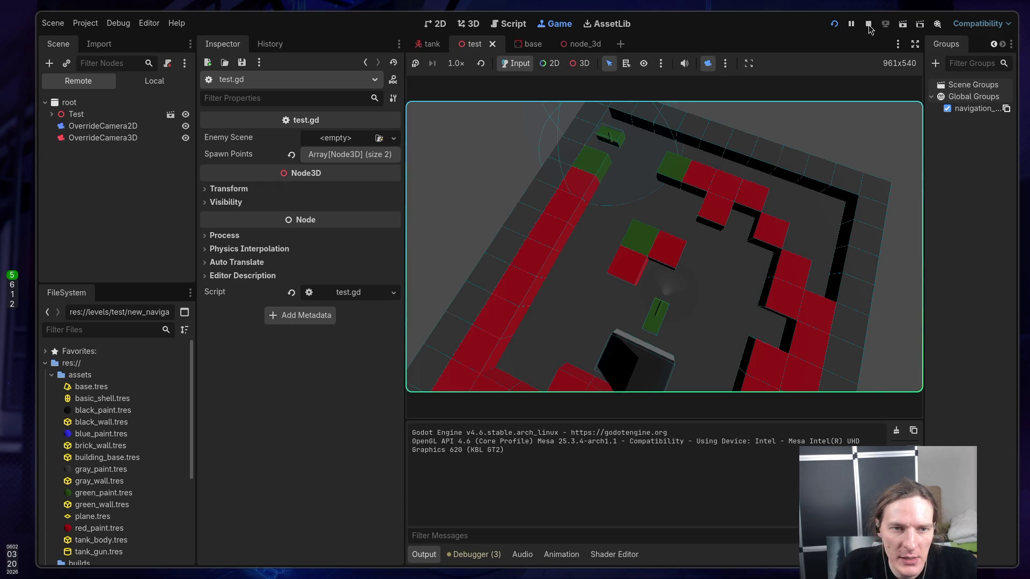
Inspect the override camera nodes, rerun and stop the game, then select Base and Test
{"action": "left_click", "coordinate": [86, 129]}
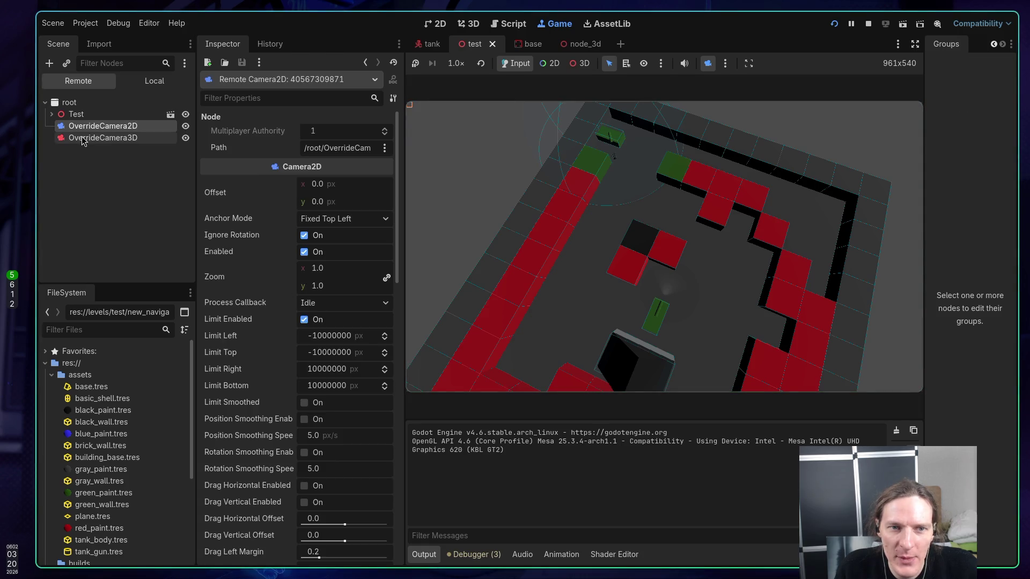
{"action": "left_click", "coordinate": [83, 137]}
{"action": "left_click", "coordinate": [84, 128]}
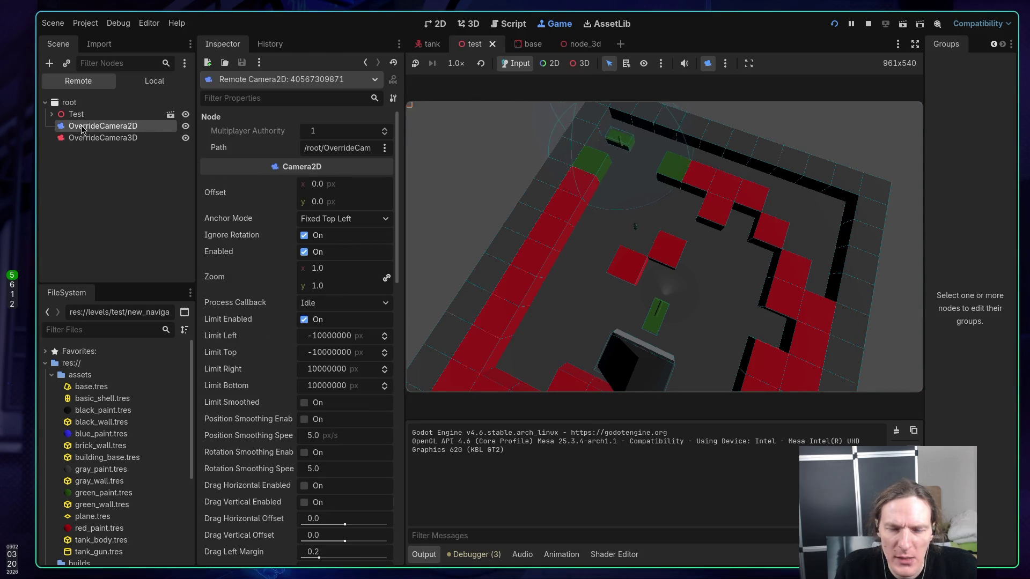
{"action": "left_click", "coordinate": [869, 24]}
{"action": "left_click", "coordinate": [836, 25]}
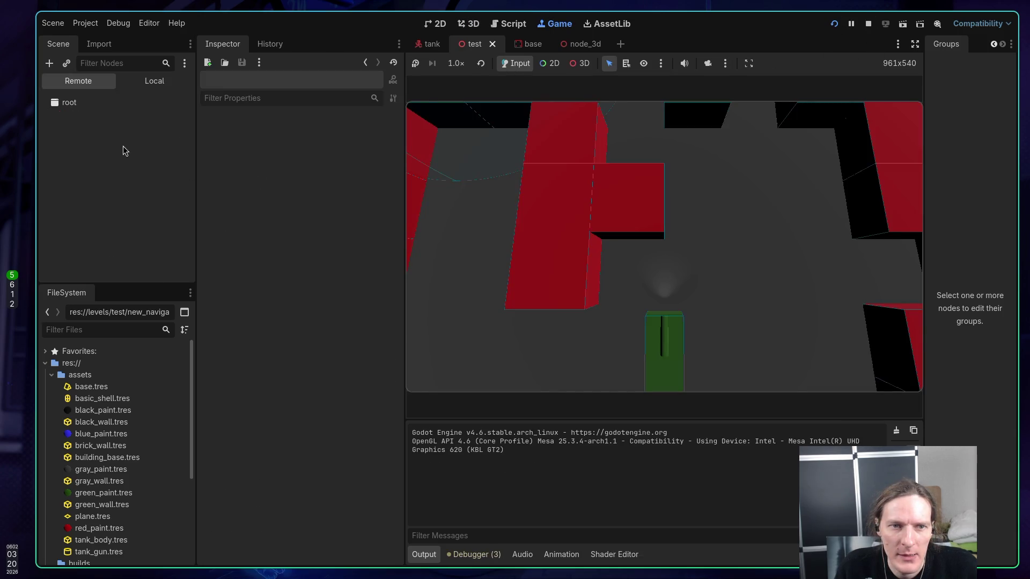
{"action": "left_click", "coordinate": [74, 115]}
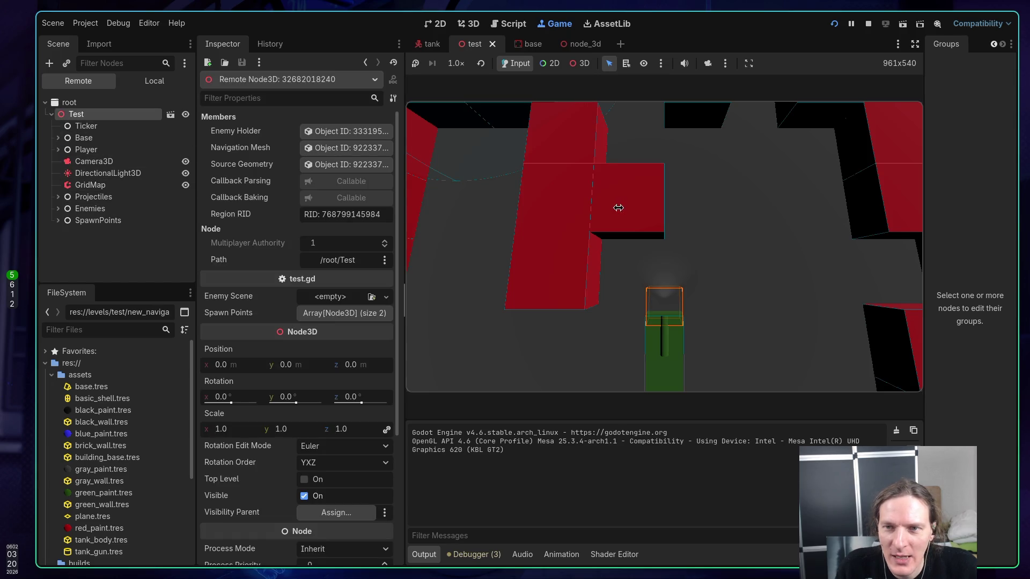
{"action": "left_click", "coordinate": [749, 225]}
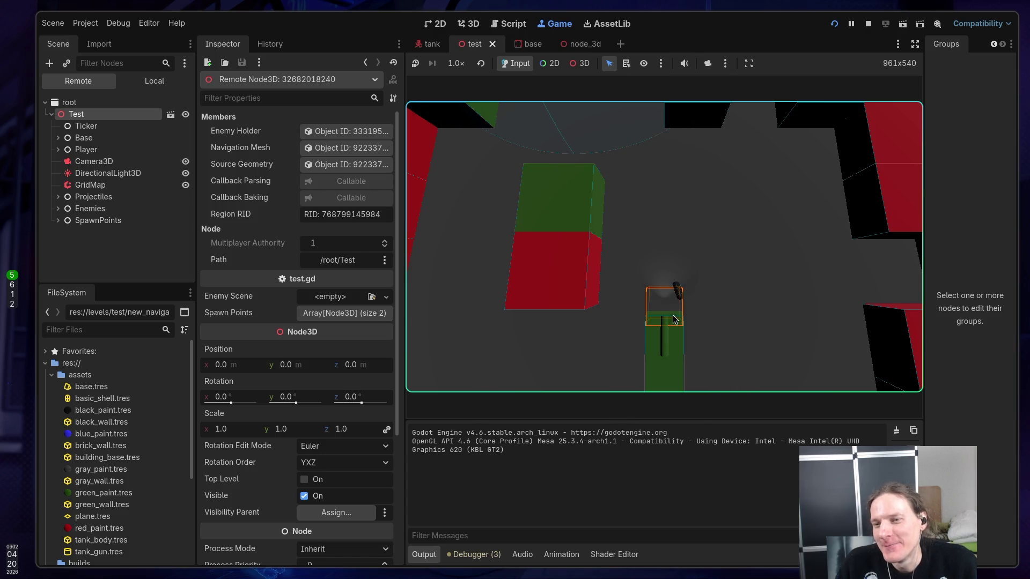
{"action": "left_click", "coordinate": [868, 24]}
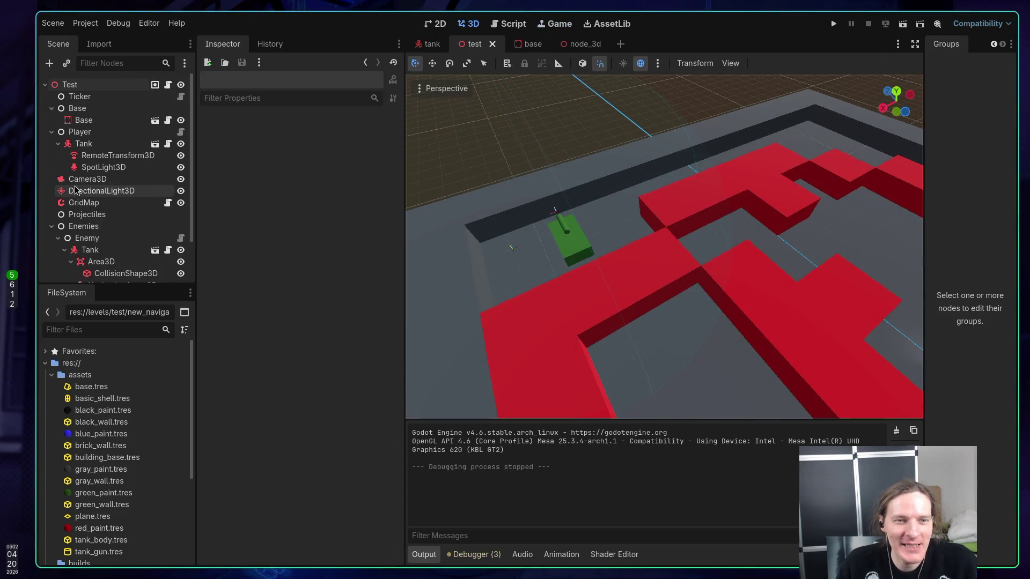
{"action": "left_click", "coordinate": [80, 120]}
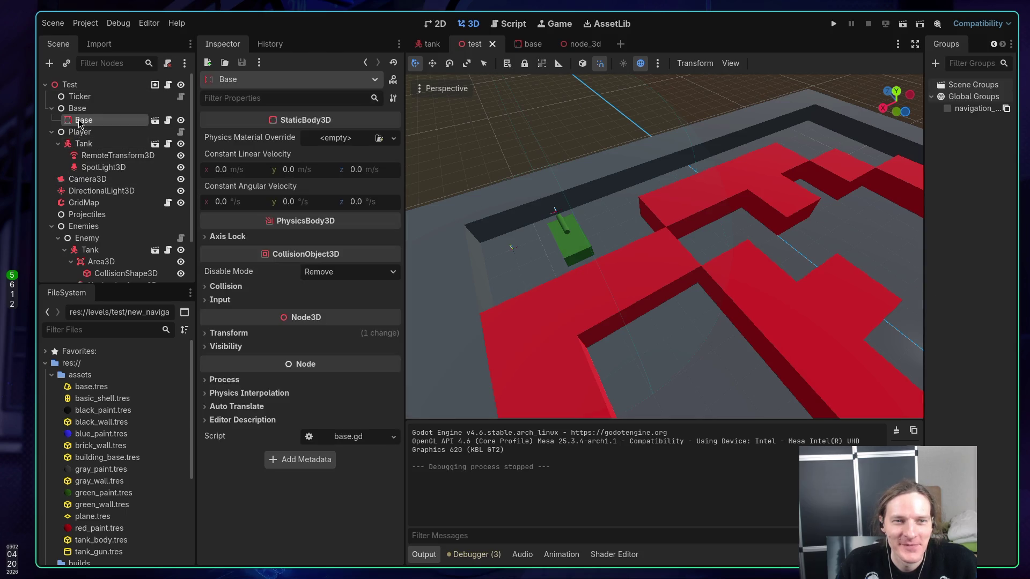
{"action": "left_click", "coordinate": [83, 85]}
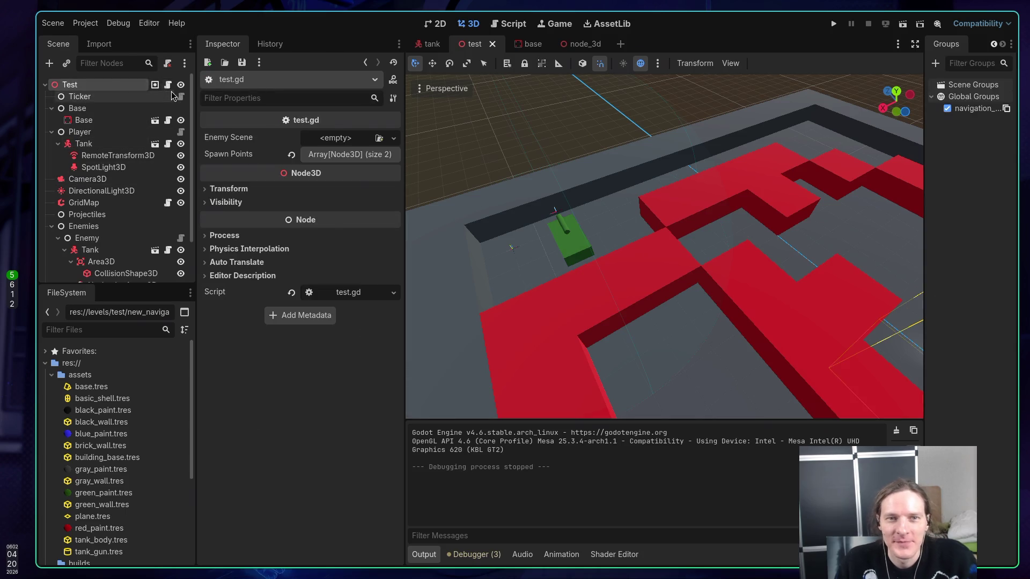
{"action": "key", "text": "super+1"}
Save test.gd and move down to the on_baking_done code
{"action": "type", "text": ":w"}
{"action": "key", "text": "Return"}
{"action": "key", "text": "j"}
{"action": "key", "text": "j"}
{"action": "key", "text": "j"}
{"action": "key", "text": "j"}
{"action": "key", "text": "j"}
{"action": "key", "text": "j"}
{"action": "key", "text": "k"}
{"action": "key", "text": "k"}
{"action": "key", "text": "k"}
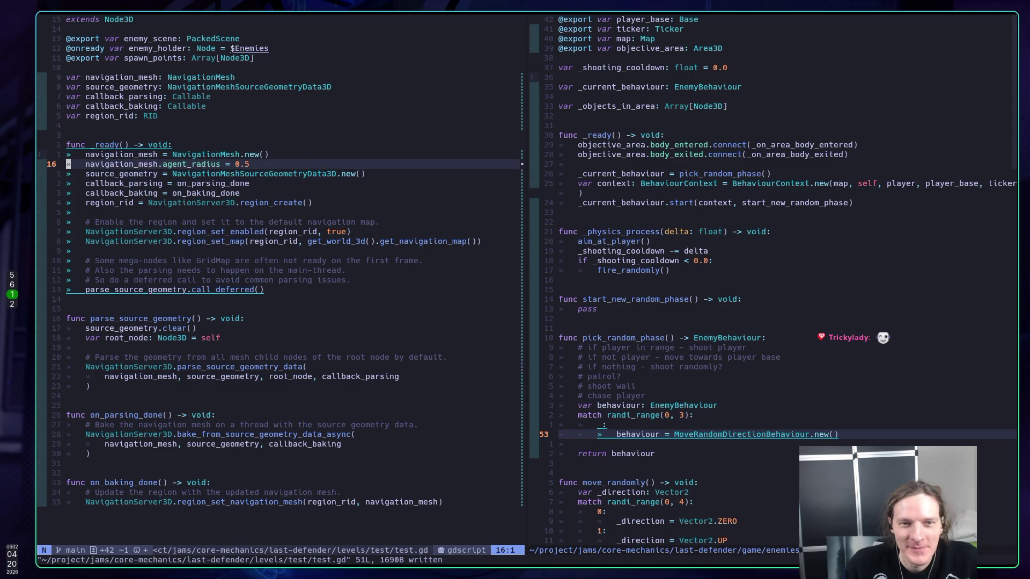
{"action": "key", "text": "l"}
{"action": "key", "text": "l"}
{"action": "key", "text": "h"}
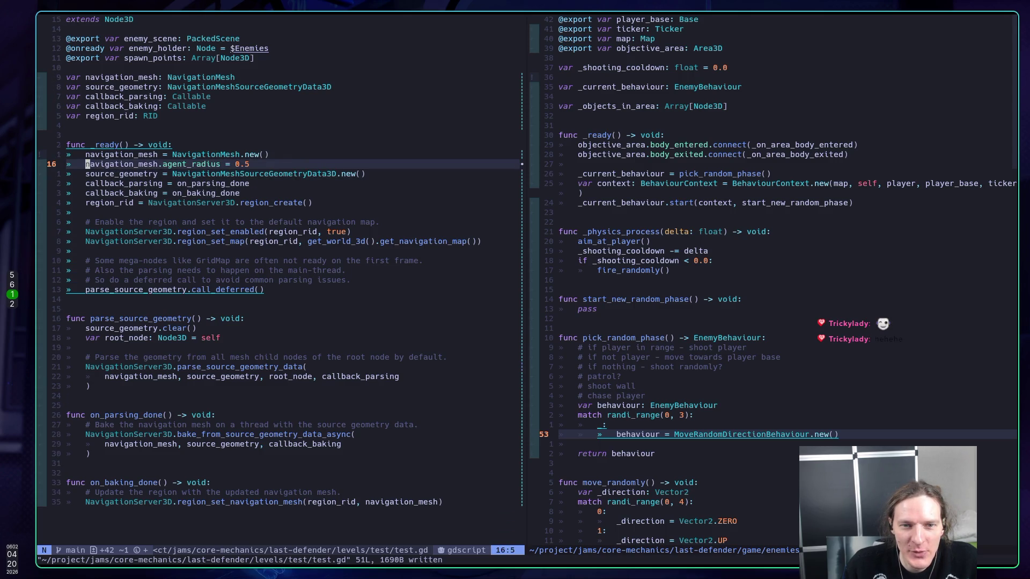
{"action": "key", "text": "j"}
{"action": "key", "text": "j"}
{"action": "key", "text": "j"}
{"action": "key", "text": "j"}
{"action": "key", "text": "j"}
{"action": "key", "text": "j"}
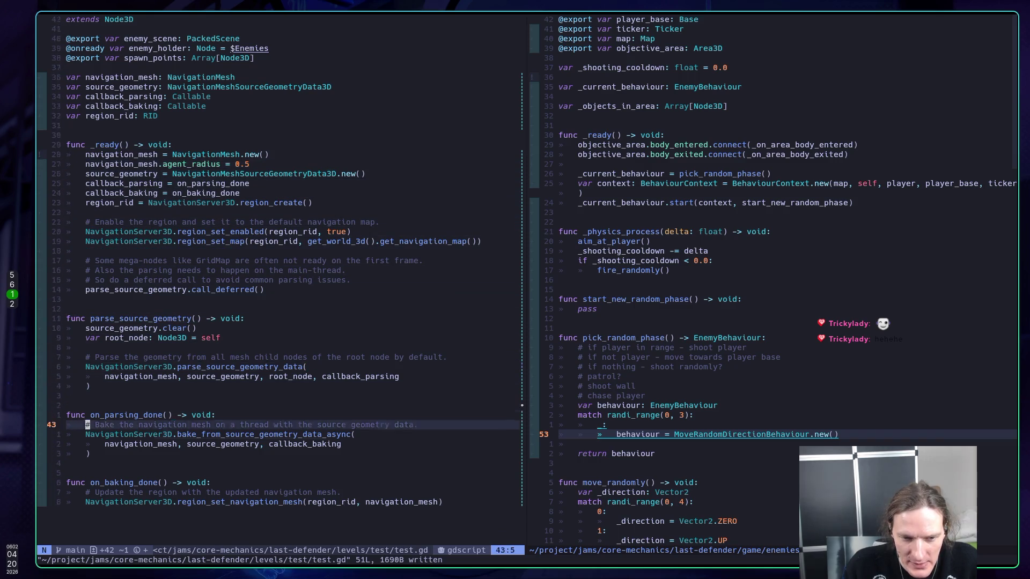
{"action": "key", "text": "j"}
{"action": "key", "text": "j"}
Add prints("baking done") to on_baking_done, save, and rerun the game with F5
{"action": "type", "text": "opr"}
{"action": "type", "text": "ints("}
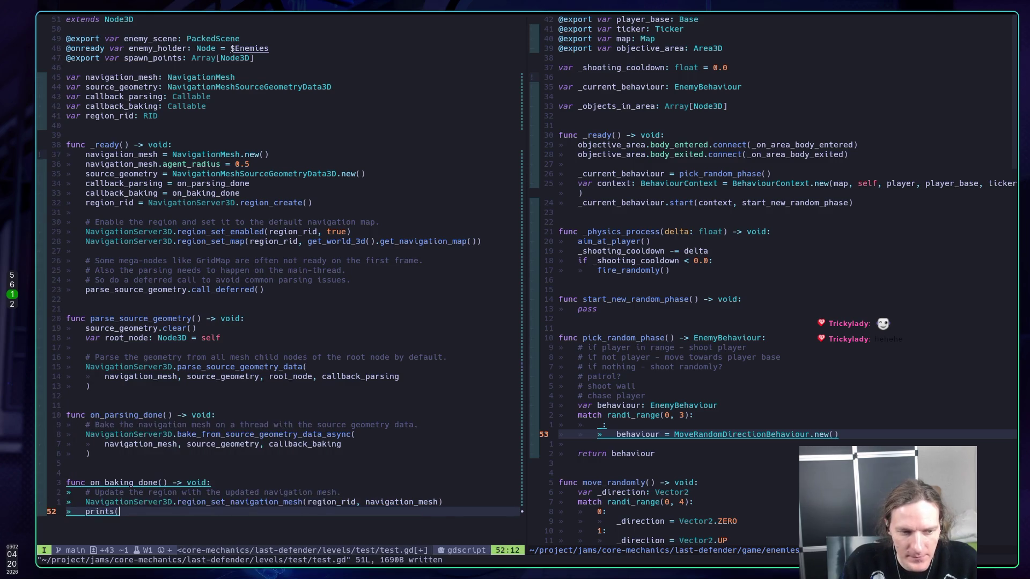
{"action": "type", "text": "\"ba"}
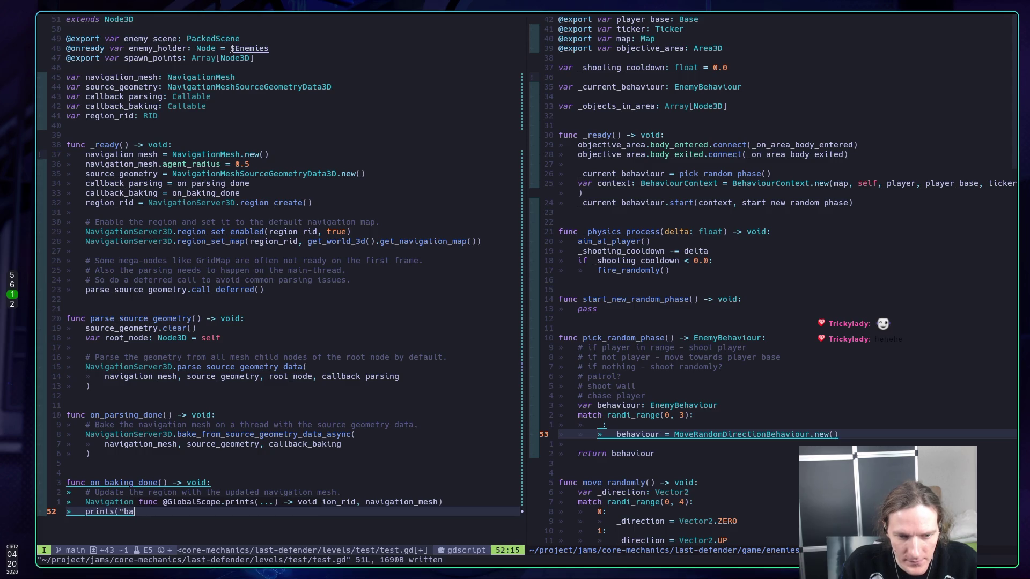
{"action": "type", "text": "king done\")"}
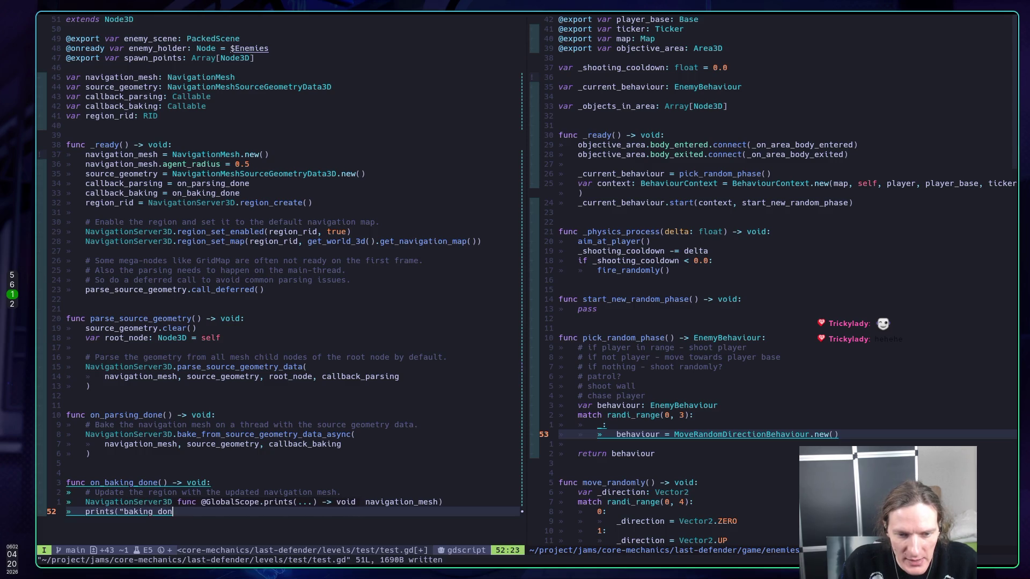
{"action": "key", "text": "Escape"}
{"action": "type", "text": ":w"}
{"action": "key", "text": "Return"}
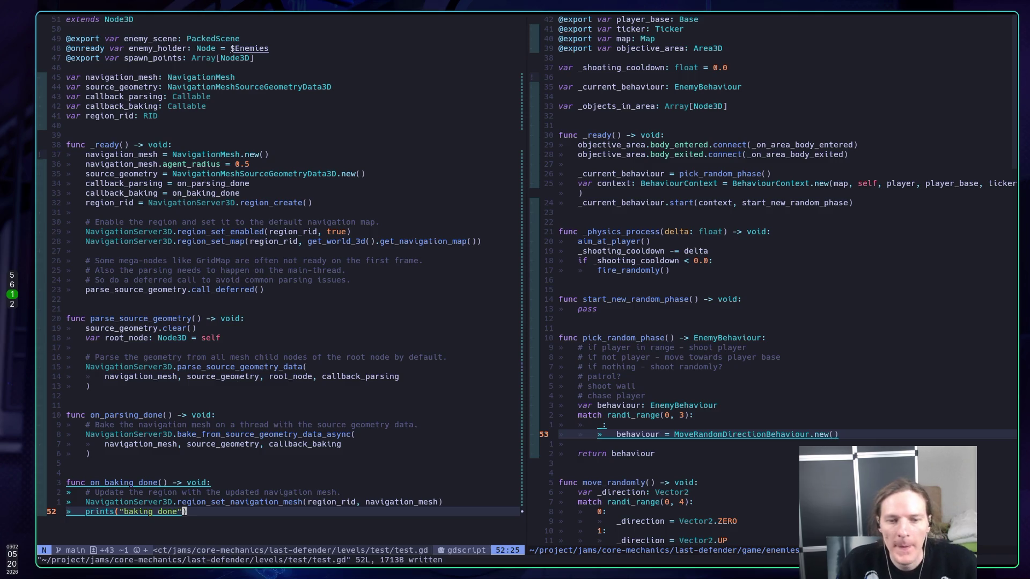
{"action": "key", "text": "k"}
{"action": "key", "text": "k"}
{"action": "type", "text": "kj:w"}
{"action": "key", "text": "Return"}
{"action": "key", "text": "super+5"}
{"action": "key", "text": "F5"}
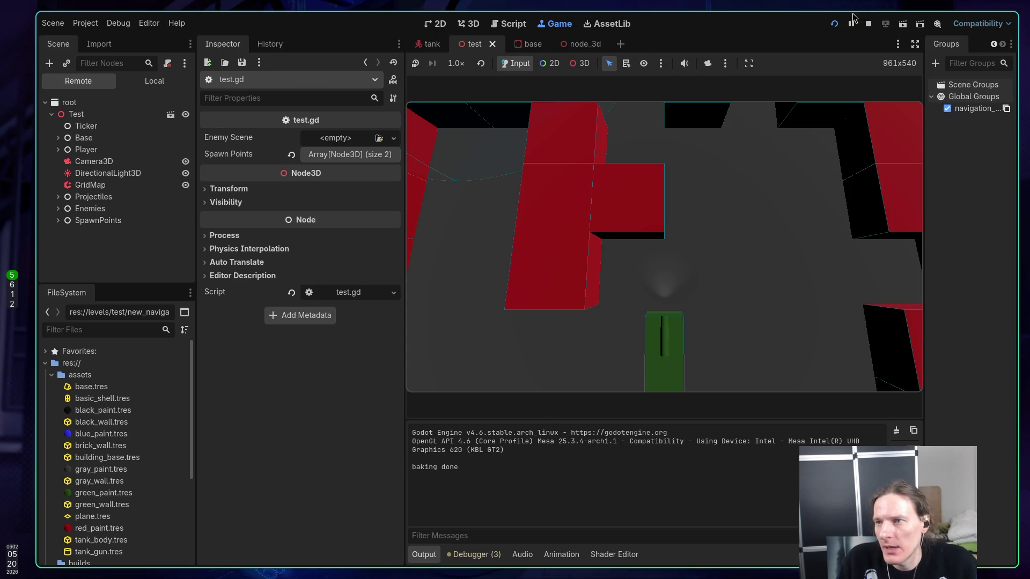
Stop the running game and turn on Bake Navigation for the GridMap
{"action": "left_click", "coordinate": [869, 24]}
{"action": "key", "text": "super+1"}
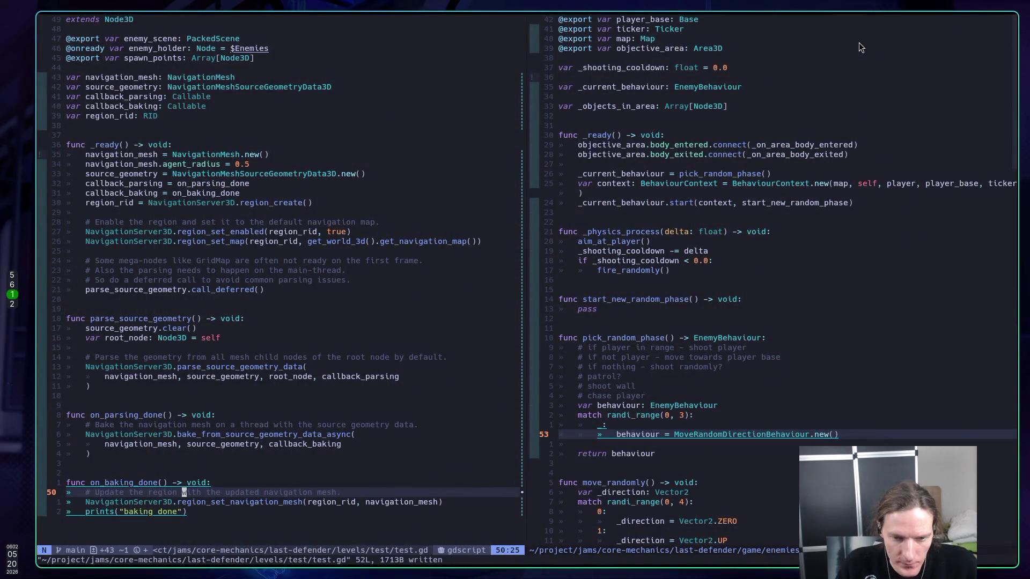
{"action": "key", "text": "super+5"}
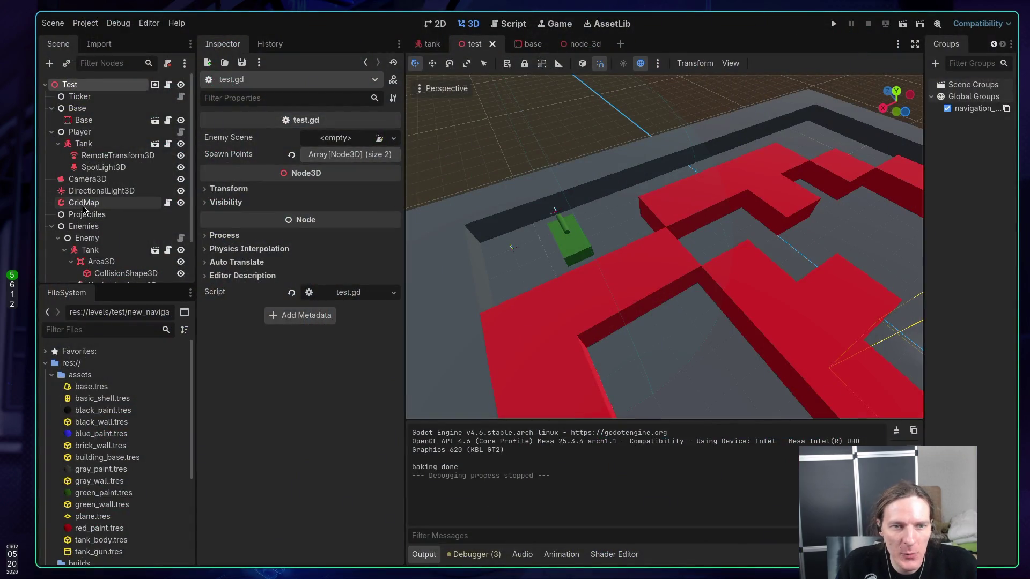
{"action": "left_click", "coordinate": [83, 202]}
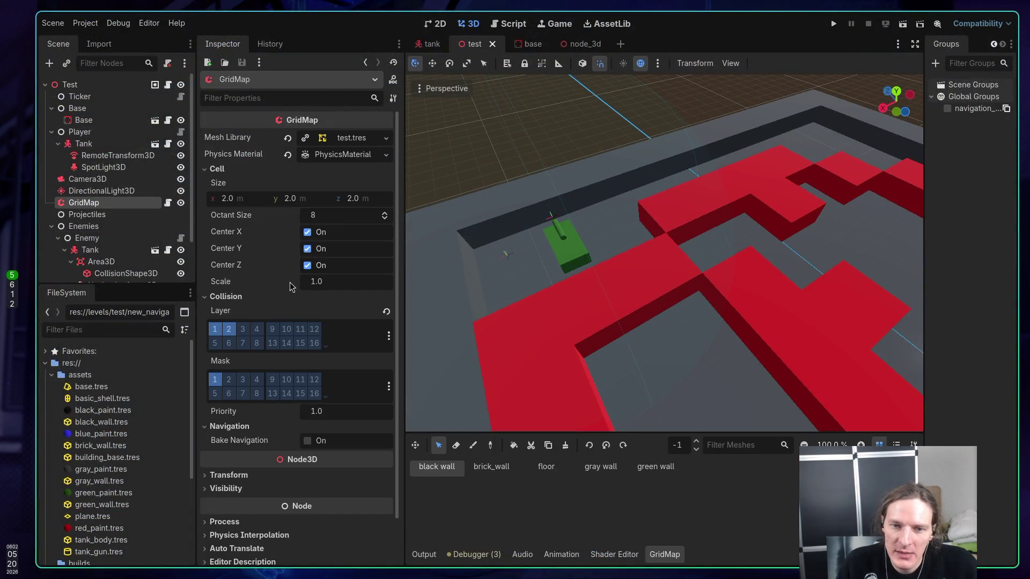
{"action": "left_click", "coordinate": [308, 441]}
Save and run the level to check it logs 'baking done', then stop it
{"action": "key", "text": "F5"}
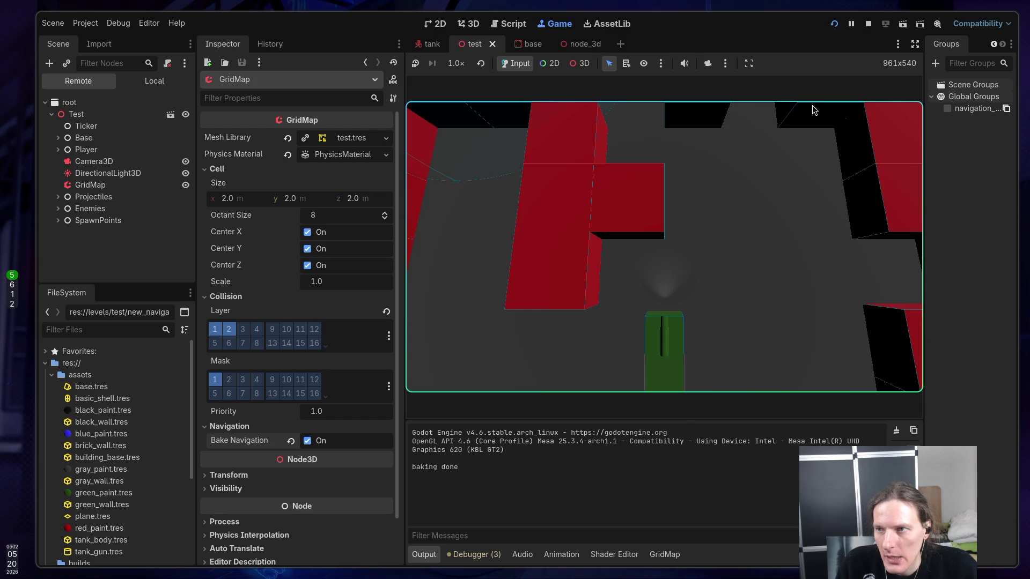
{"action": "left_click", "coordinate": [869, 23]}
{"action": "key", "text": "super+1"}
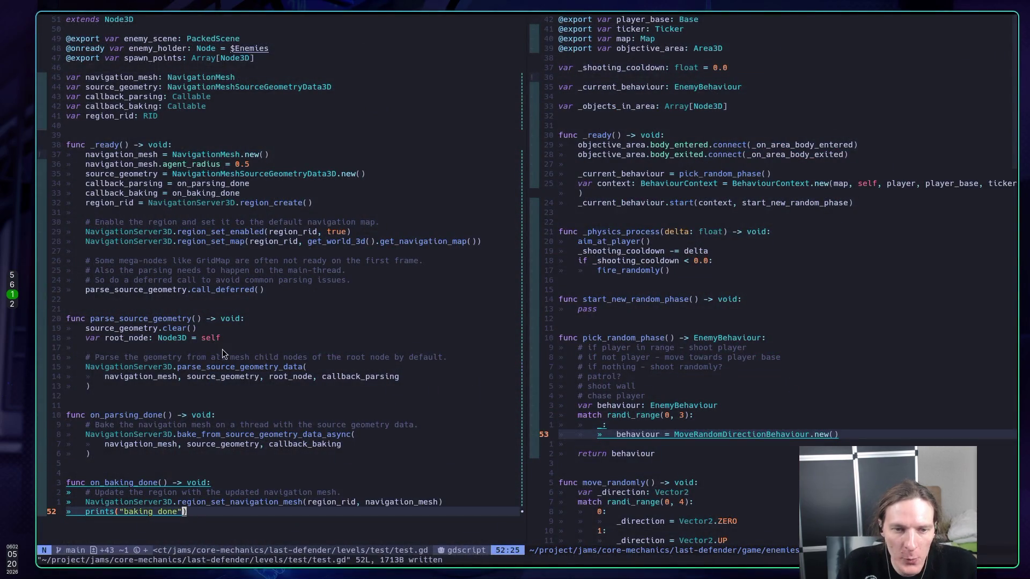
Add an _unhandled_input function below _ready in test.gd
{"action": "left_click", "coordinate": [291, 289]}
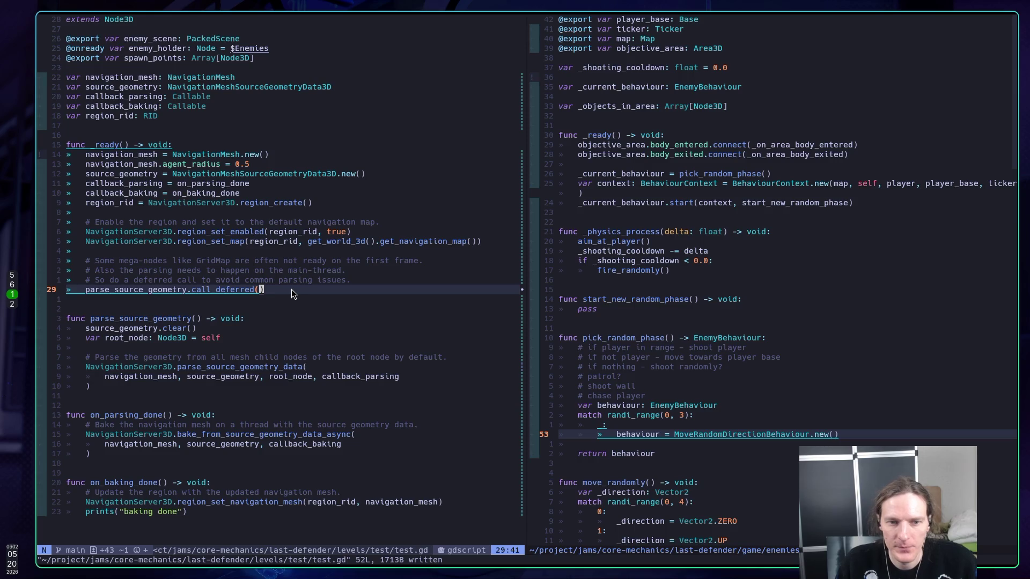
{"action": "key", "text": "o"}
{"action": "key", "text": "Return"}
{"action": "type", "text": "func _un"}
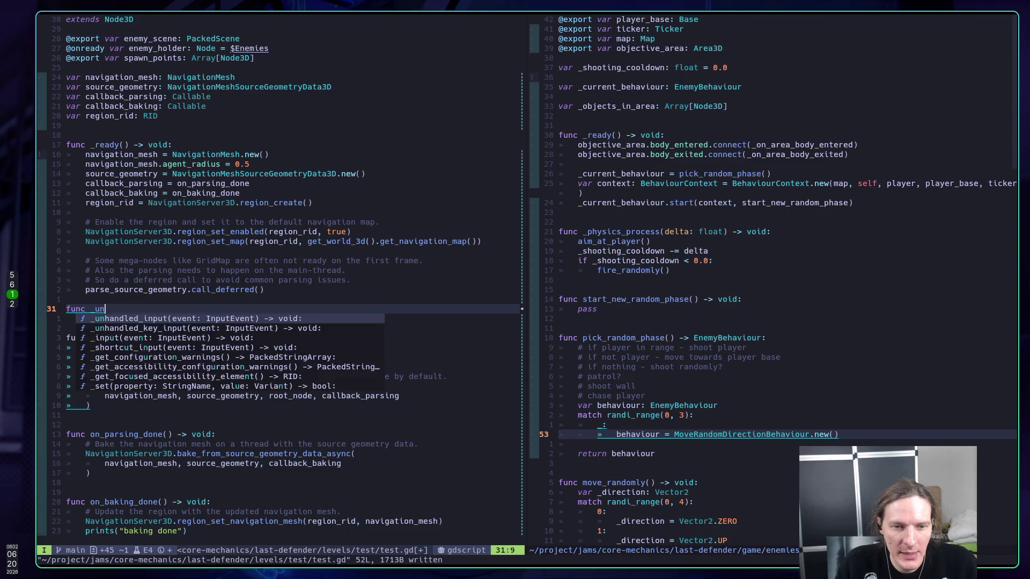
{"action": "key", "text": "Return"}
{"action": "key", "text": "Return"}
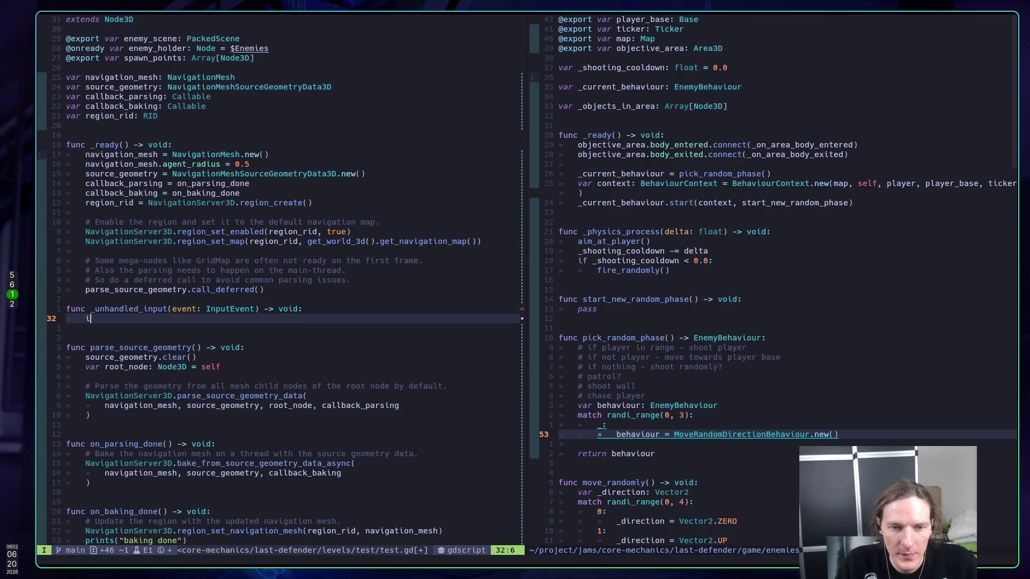
Write the condition `if event.is_action_pressed(&"ui_accept"):` inside _unhandled_input
{"action": "type", "text": "i"}
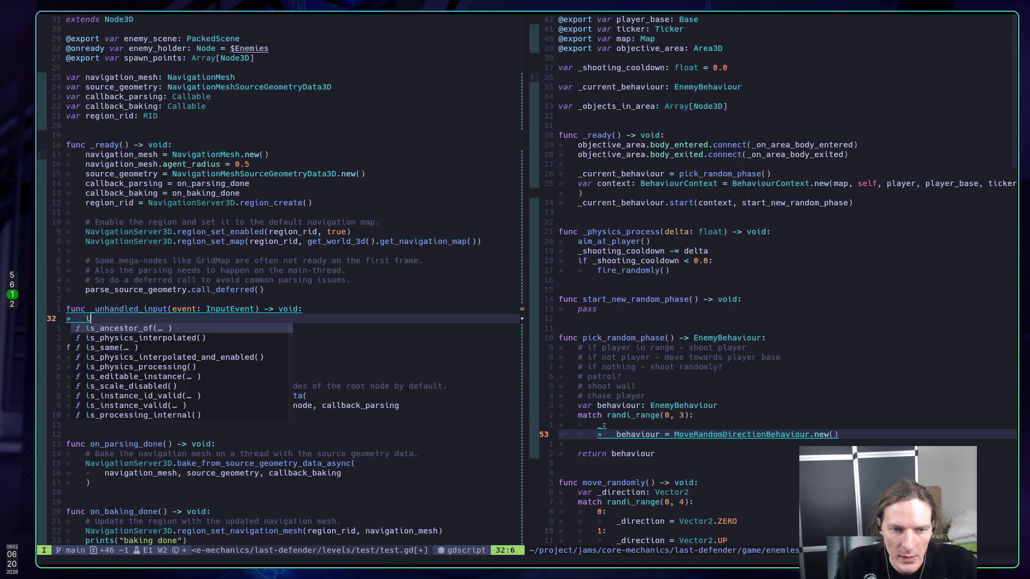
{"action": "type", "text": "f e"}
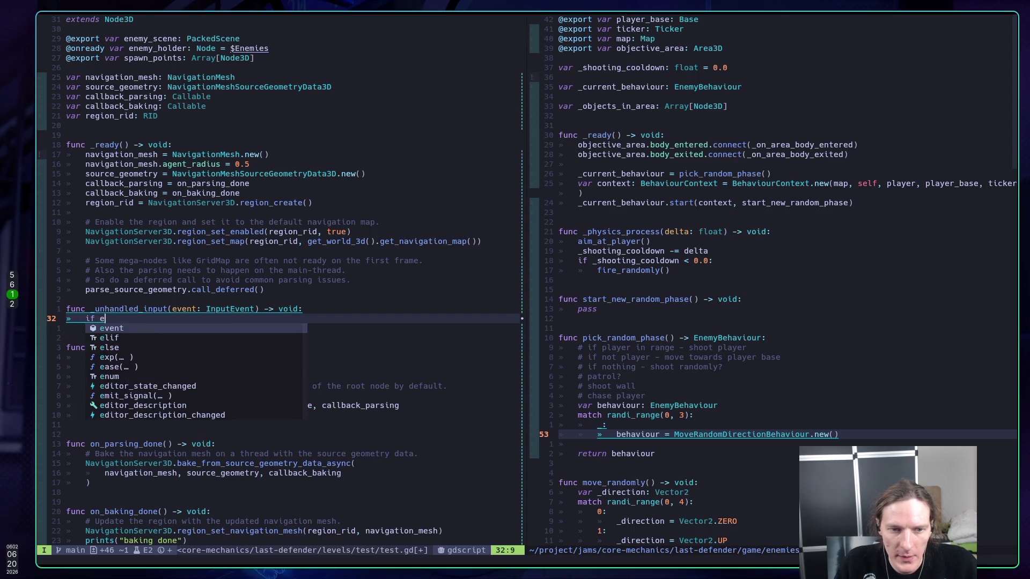
{"action": "type", "text": "vent."}
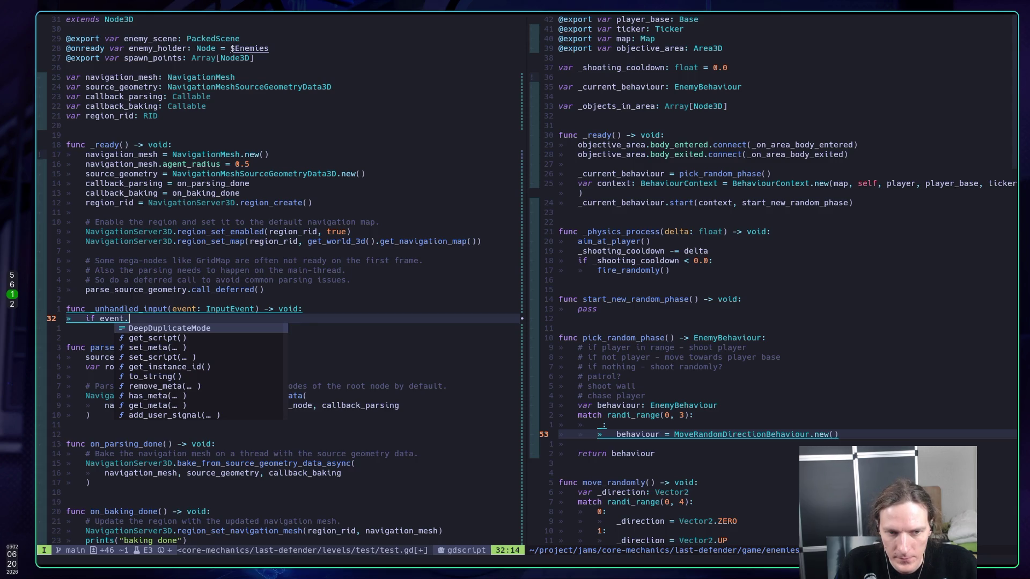
{"action": "type", "text": "is_ac"}
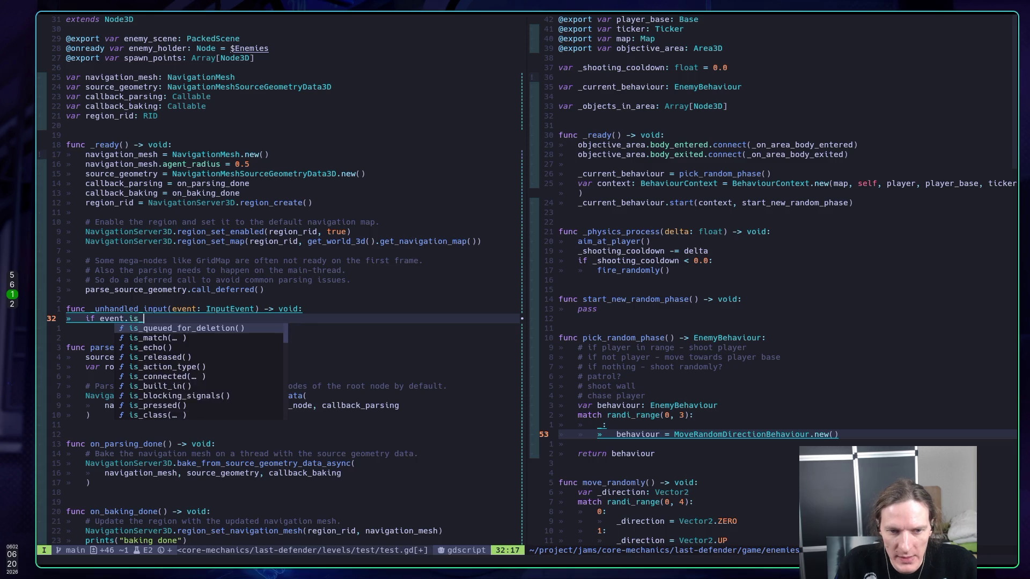
{"action": "key", "text": "ctrl+n"}
{"action": "key", "text": "ctrl+n"}
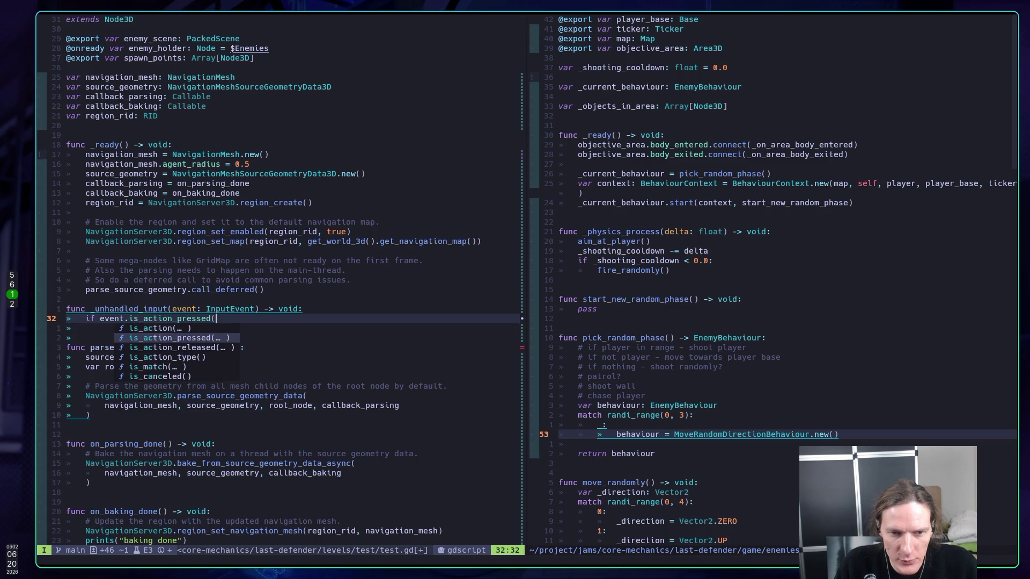
{"action": "key", "text": "ctrl+y"}
{"action": "type", "text": "&"}
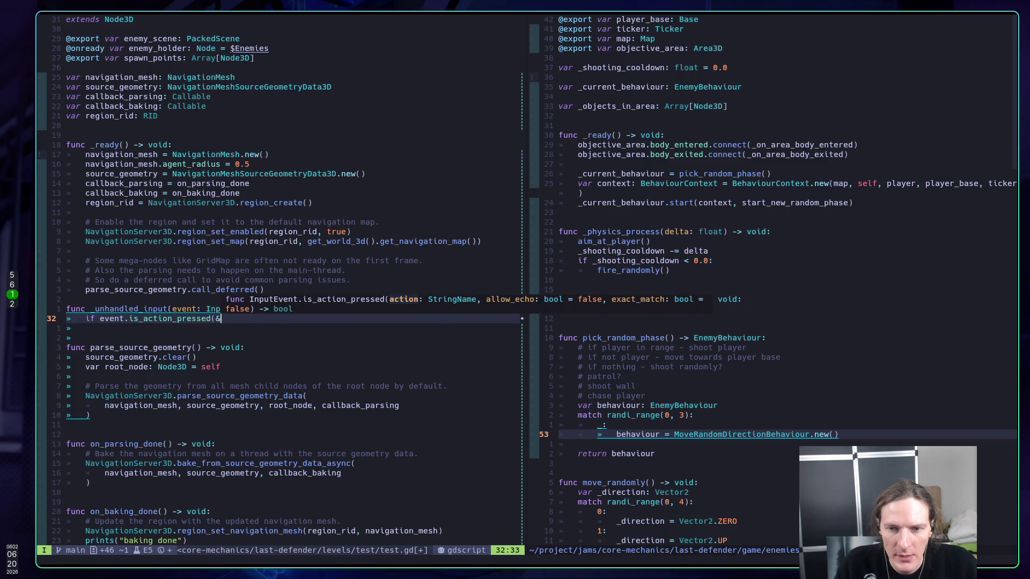
{"action": "type", "text": "\""}
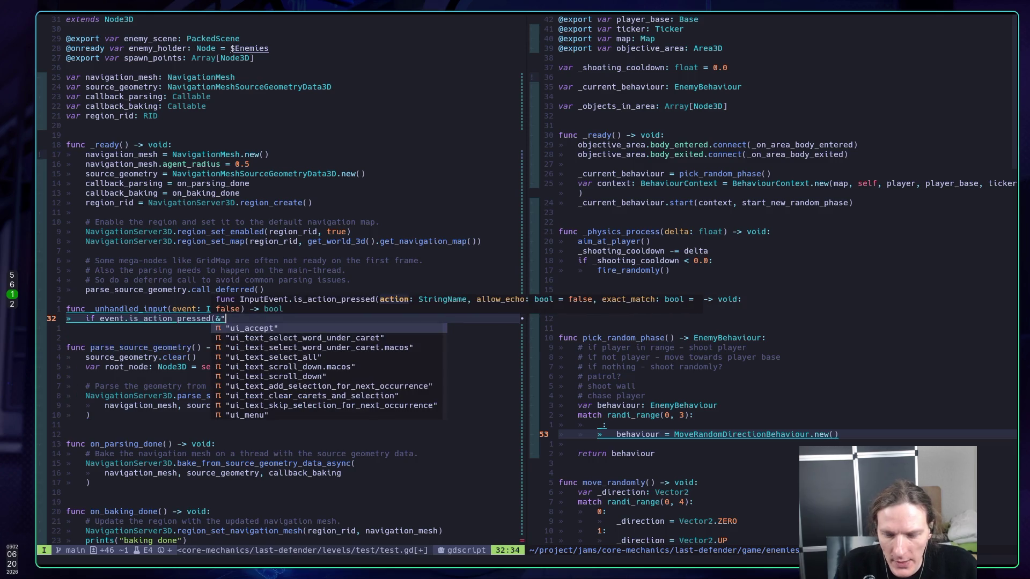
{"action": "key", "text": "ctrl+y"}
{"action": "type", "text": "):"}
{"action": "key", "text": "Return"}
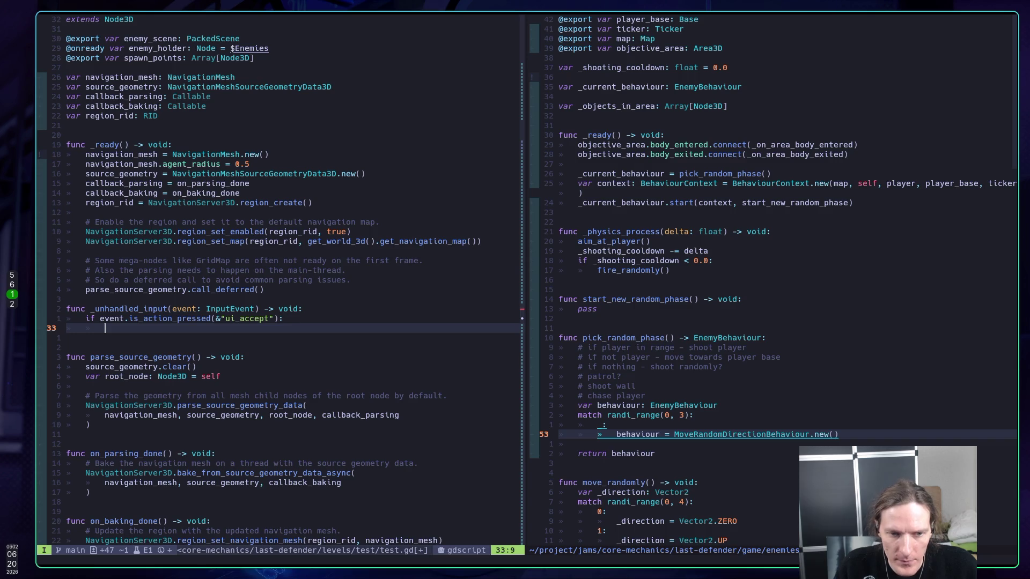
Call parse_source_geometry.call_deferred() inside the ui_accept if block
{"action": "type", "text": "pa"}
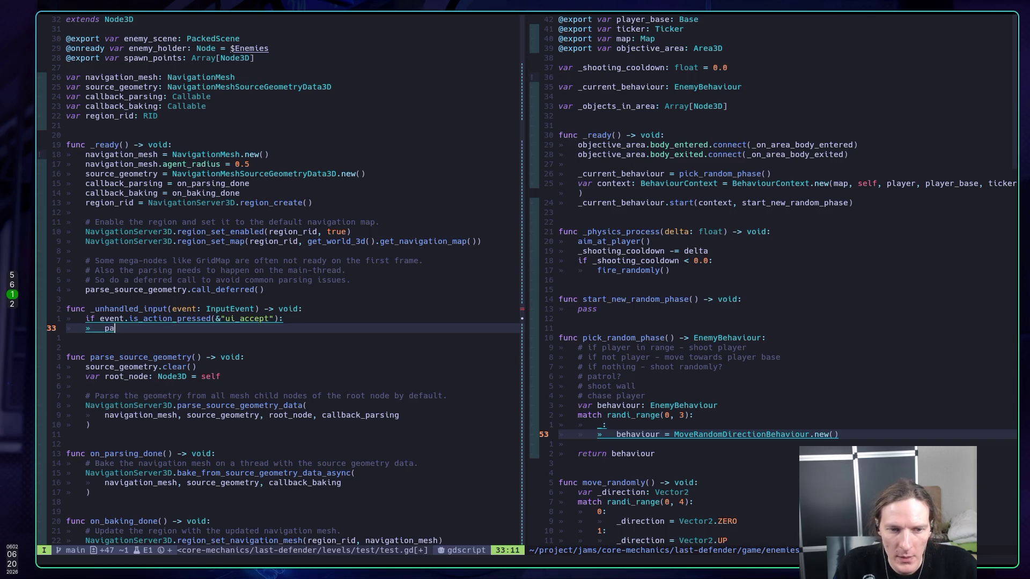
{"action": "key", "text": "Return"}
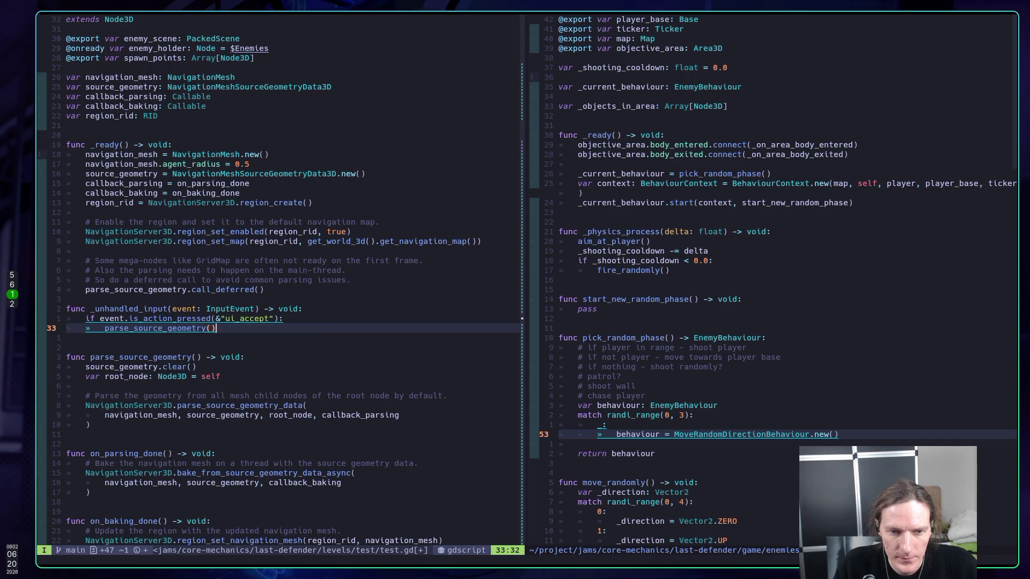
{"action": "key", "text": "BackSpace"}
{"action": "type", "text": ".ca"}
{"action": "key", "text": "Return"}
{"action": "key", "text": "Escape"}
Save test.gd with :w and run the game in Godot to test it
{"action": "type", "text": ":w"}
{"action": "key", "text": "Return"}
{"action": "key", "text": "super+5"}
{"action": "key", "text": "F5"}
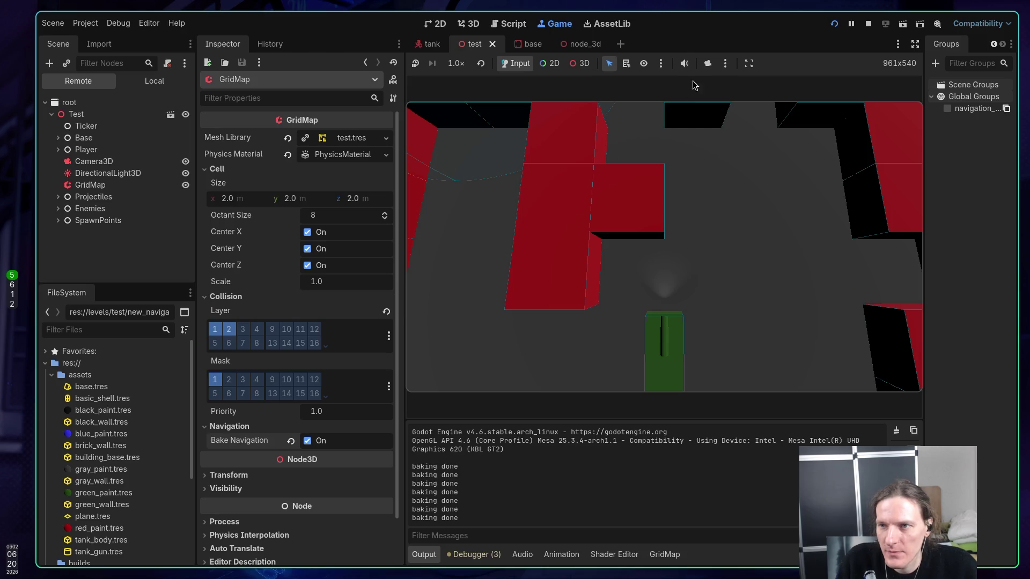
Override the game camera in free 3D mode, zoom out over the walled level, then stop the game
{"action": "left_click", "coordinate": [707, 63]}
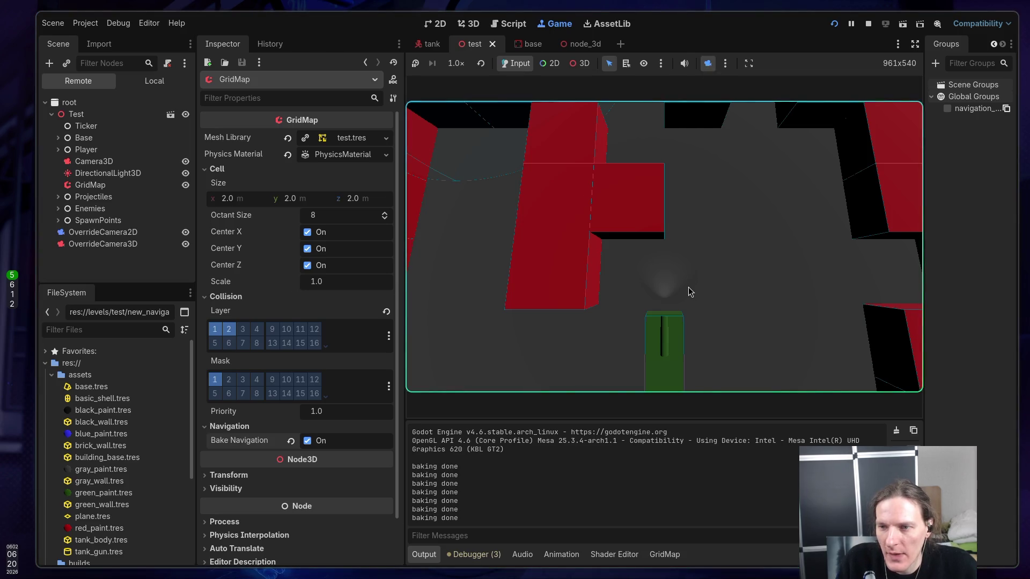
{"action": "left_click", "coordinate": [580, 63]}
{"action": "scroll", "coordinate": [664, 247], "scroll_direction": "down", "scroll_amount": 6}
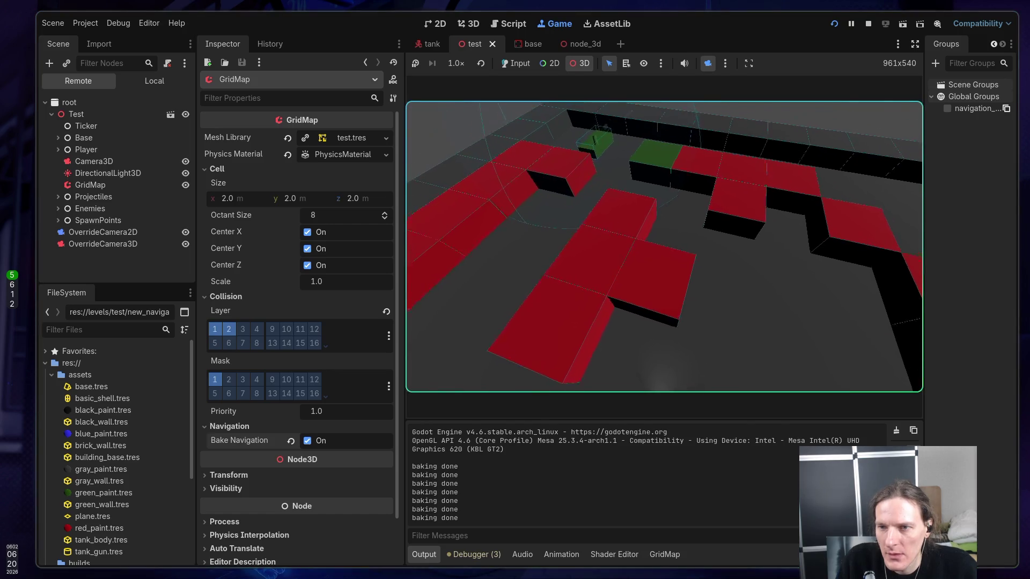
{"action": "scroll", "coordinate": [657, 338], "scroll_direction": "down", "scroll_amount": 3}
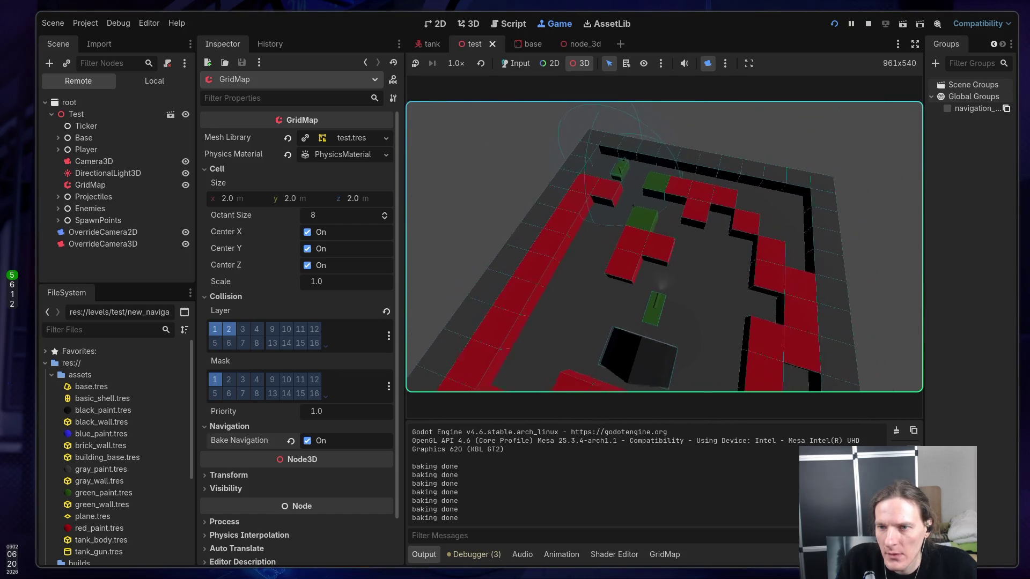
{"action": "left_click", "coordinate": [519, 64]}
{"action": "left_click", "coordinate": [656, 248]}
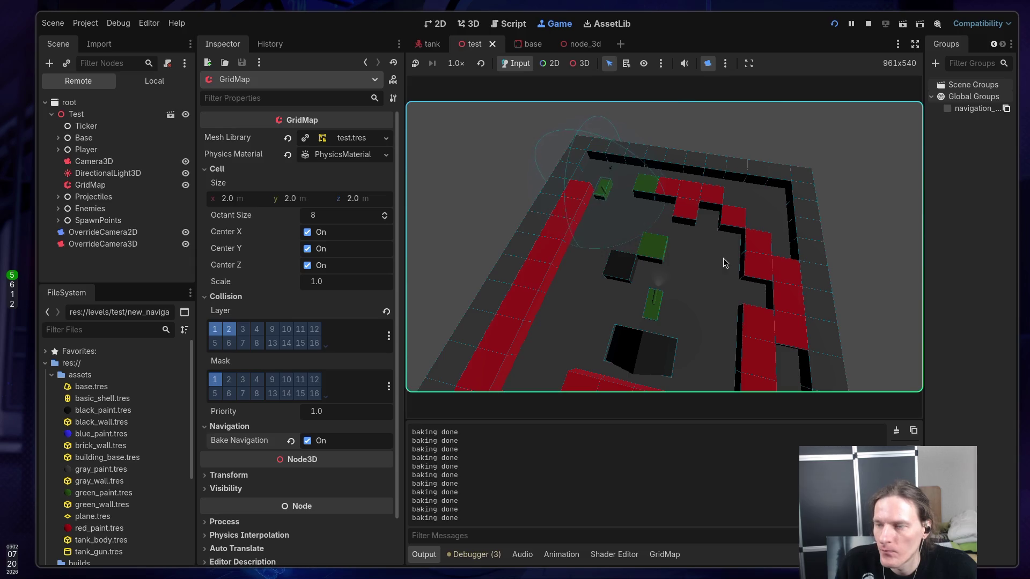
{"action": "left_click", "coordinate": [869, 21]}
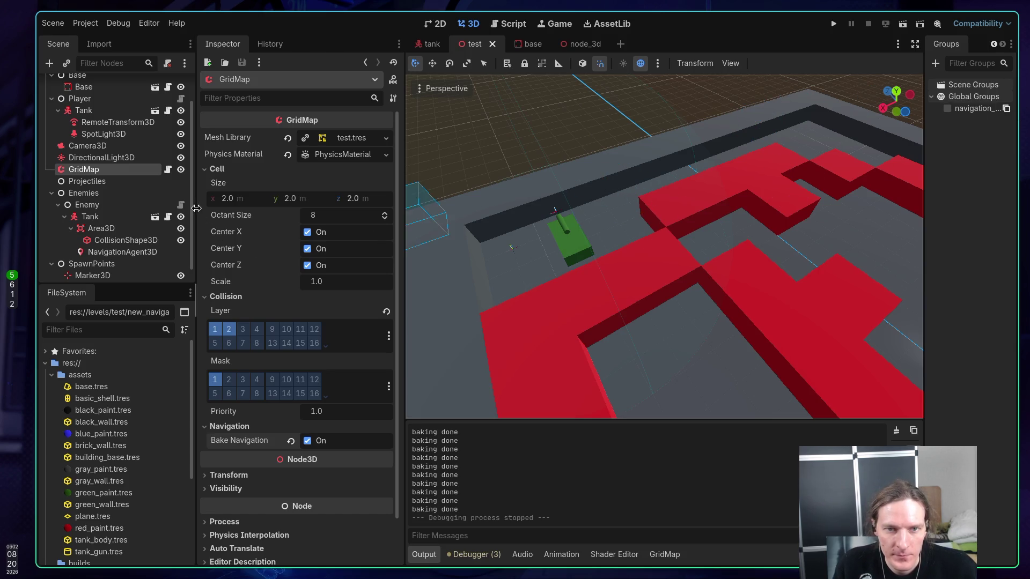
Open the mesh library test.tres and clear the floor item's navigation mesh
{"action": "left_click", "coordinate": [343, 138]}
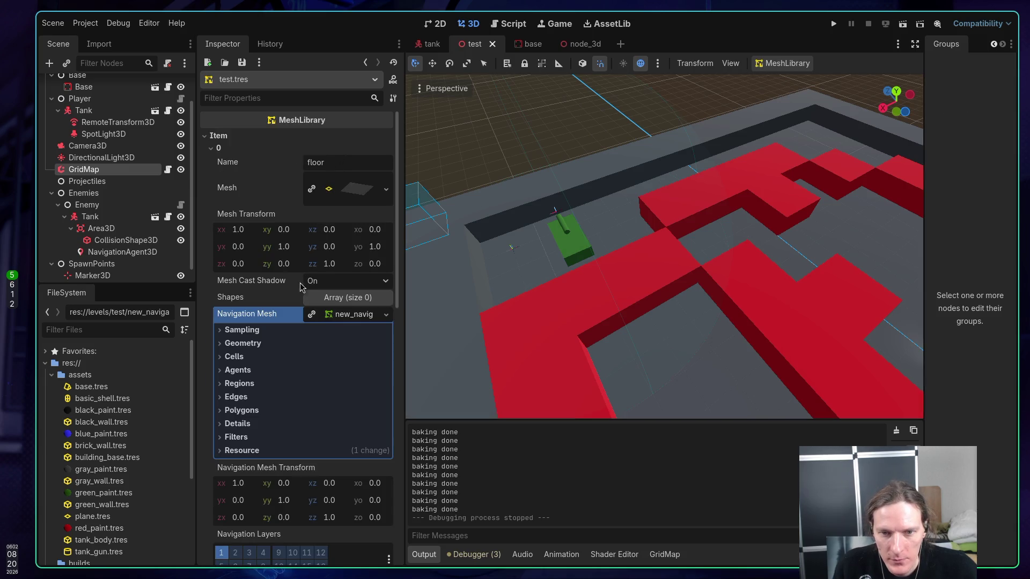
{"action": "left_click", "coordinate": [312, 314]}
{"action": "left_click", "coordinate": [369, 318]}
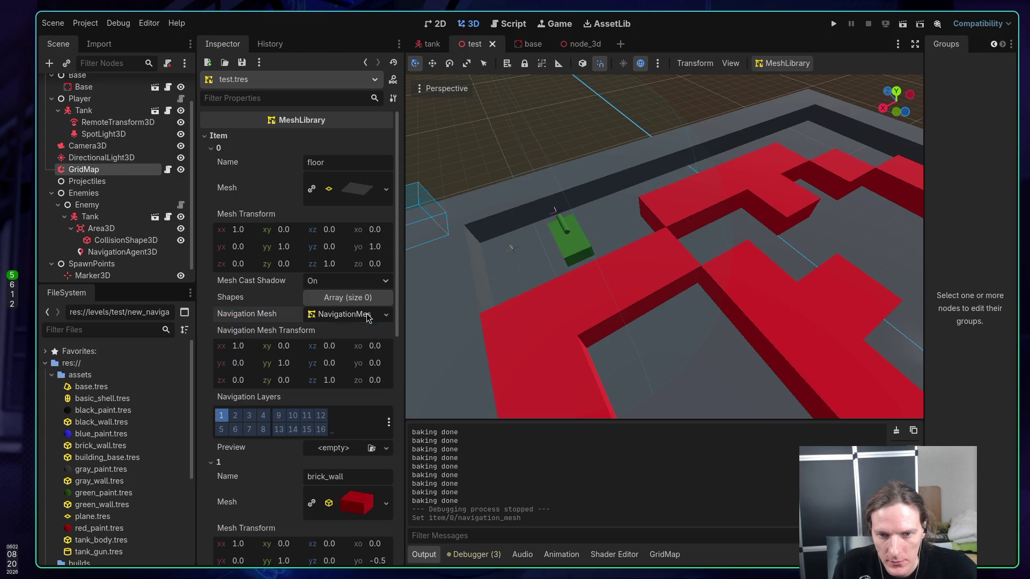
{"action": "left_click", "coordinate": [385, 315]}
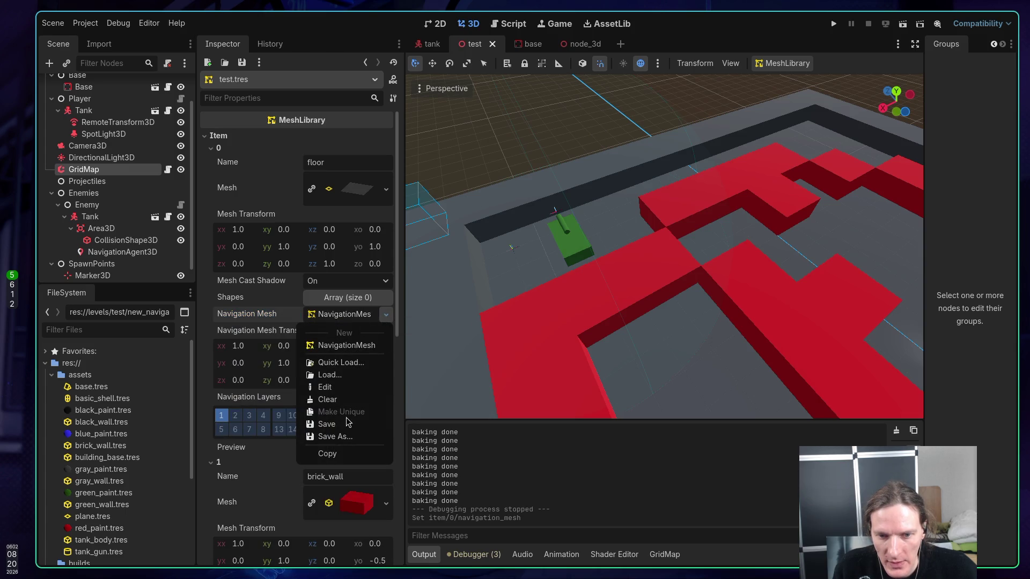
{"action": "left_click", "coordinate": [330, 400]}
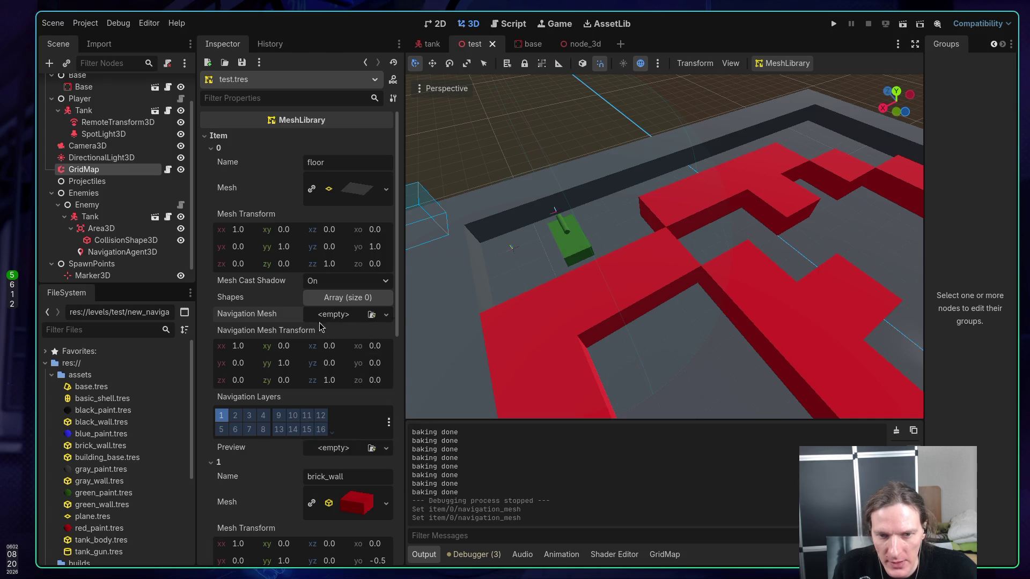
Clear the brick_wall item's navigation mesh and run the game to test
{"action": "scroll", "coordinate": [272, 302], "scroll_direction": "down", "scroll_amount": 3}
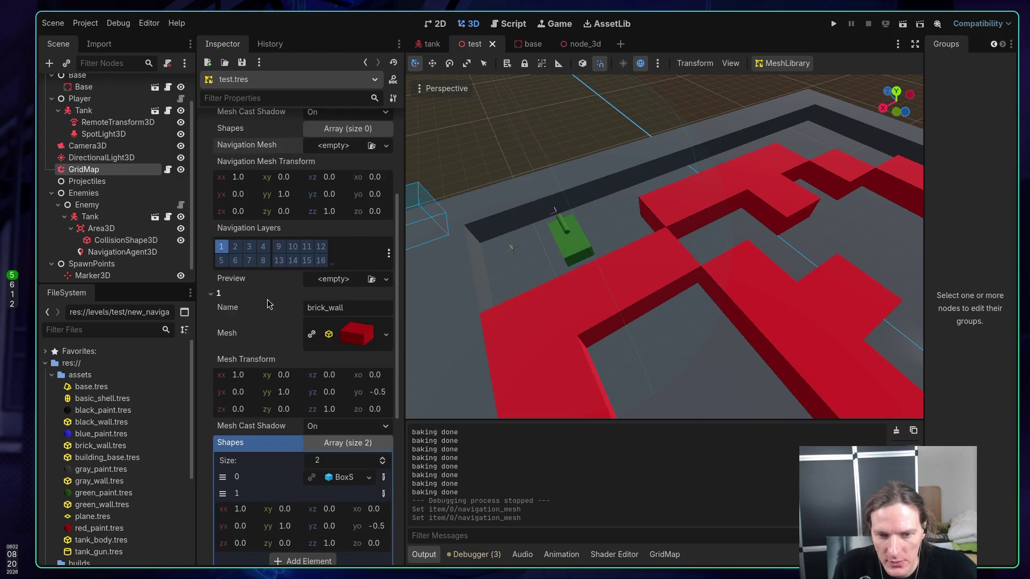
{"action": "left_click", "coordinate": [359, 336]}
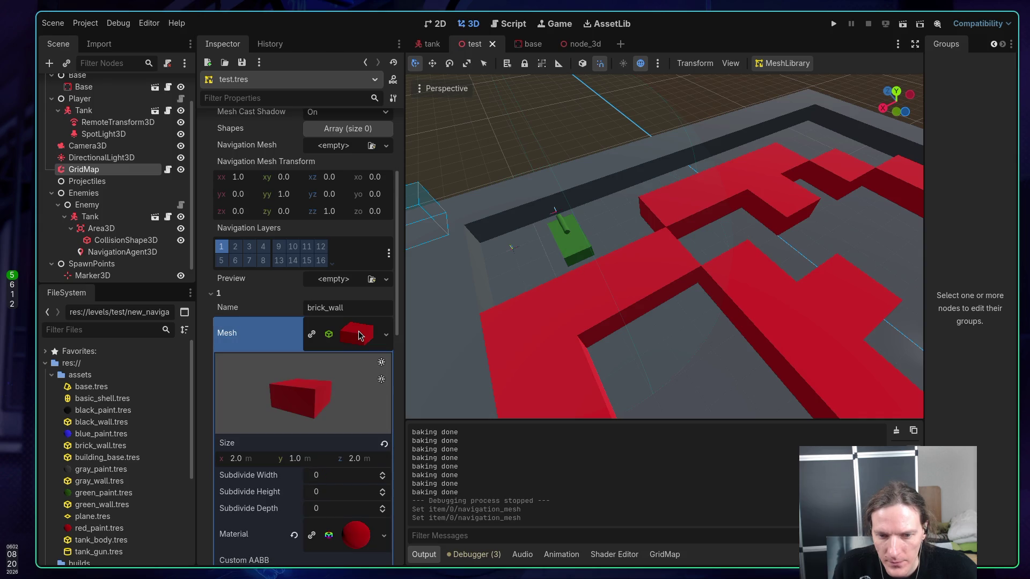
{"action": "left_click", "coordinate": [359, 336]}
{"action": "scroll", "coordinate": [299, 322], "scroll_direction": "down", "scroll_amount": 3}
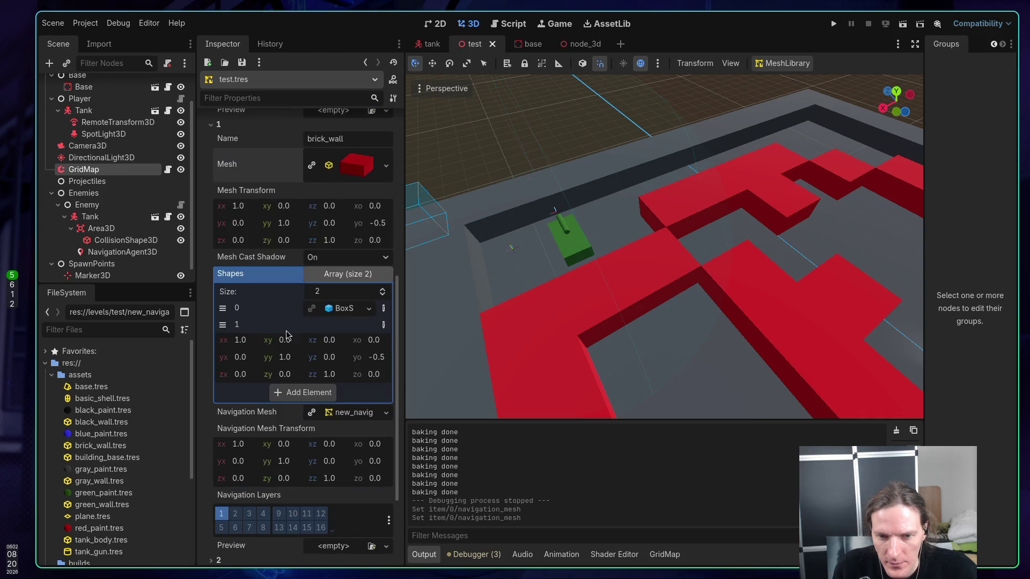
{"action": "left_click", "coordinate": [386, 412]}
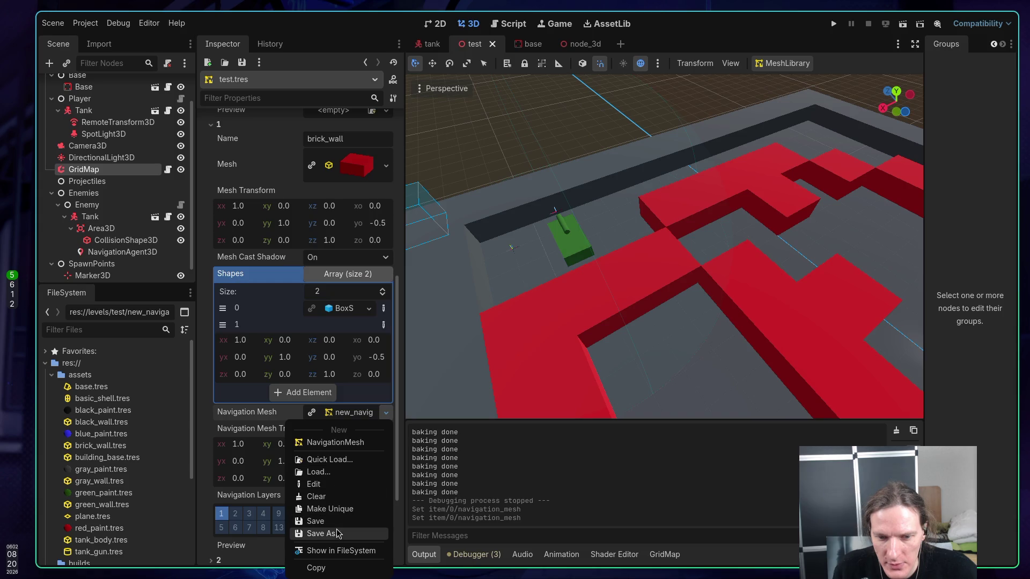
{"action": "left_click", "coordinate": [321, 496]}
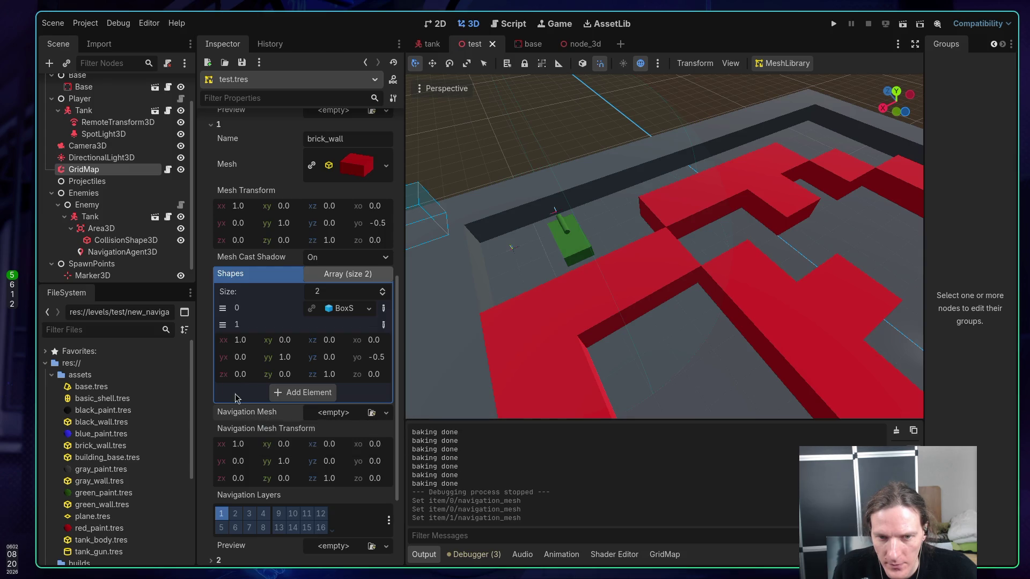
{"action": "scroll", "coordinate": [273, 386], "scroll_direction": "up", "scroll_amount": 2}
{"action": "left_click", "coordinate": [360, 331]}
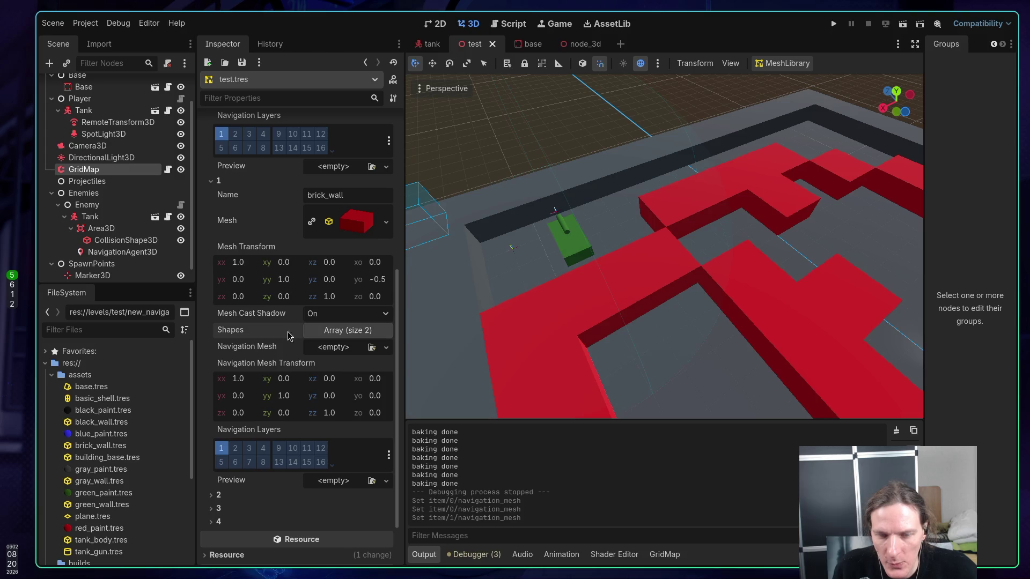
{"action": "scroll", "coordinate": [258, 322], "scroll_direction": "up", "scroll_amount": 5}
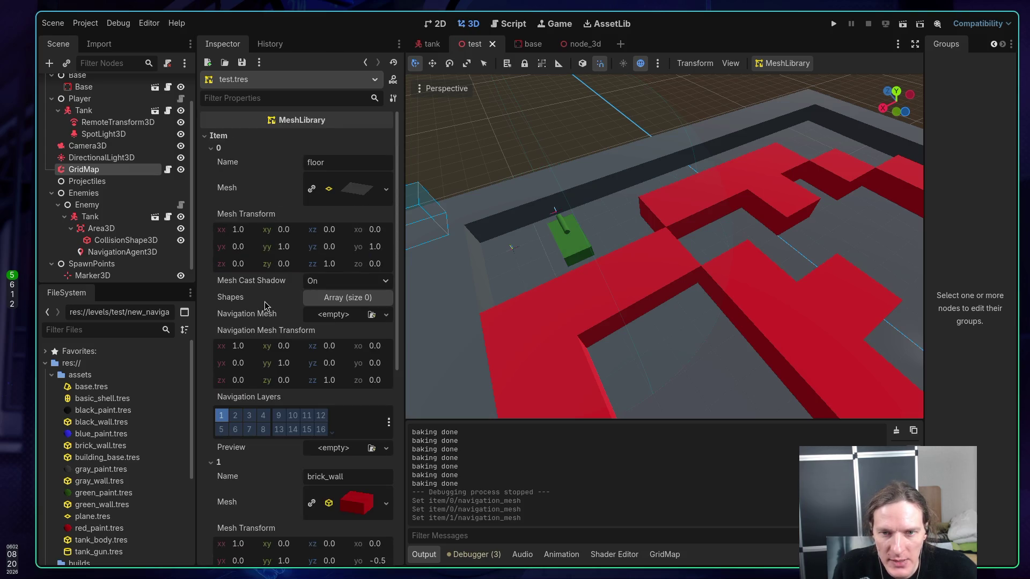
{"action": "left_click", "coordinate": [836, 24]}
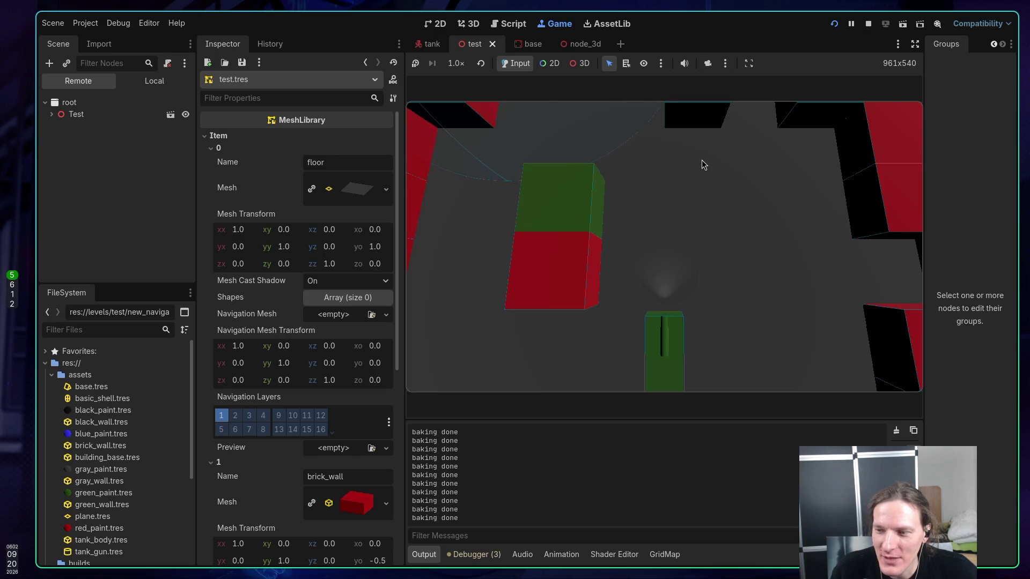
Stop the game and select the Test root node to show its test.gd script and spawn points
{"action": "left_click", "coordinate": [869, 25]}
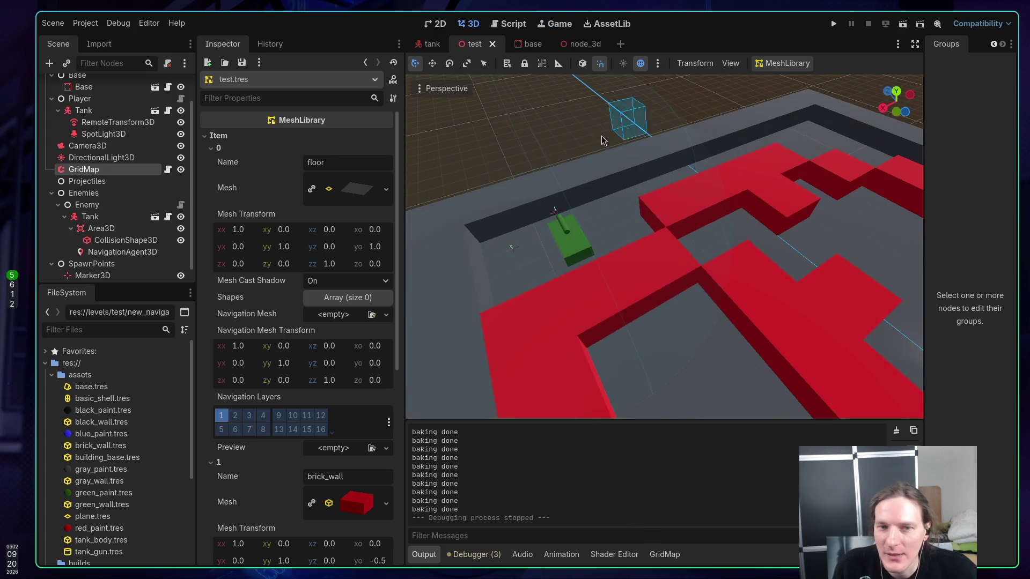
{"action": "scroll", "coordinate": [499, 229], "scroll_direction": "down", "scroll_amount": 5}
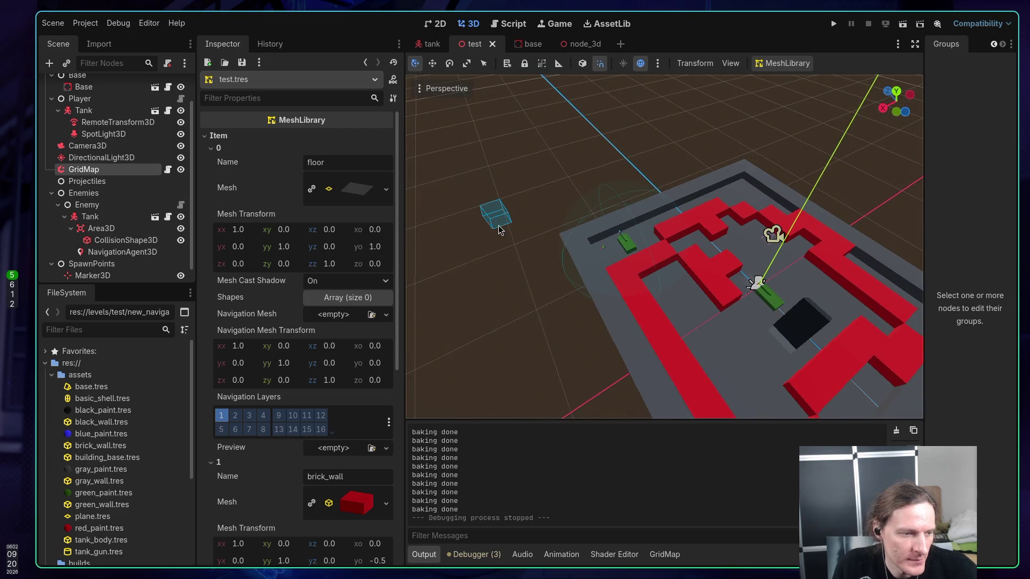
{"action": "scroll", "coordinate": [106, 136], "scroll_direction": "up", "scroll_amount": 2}
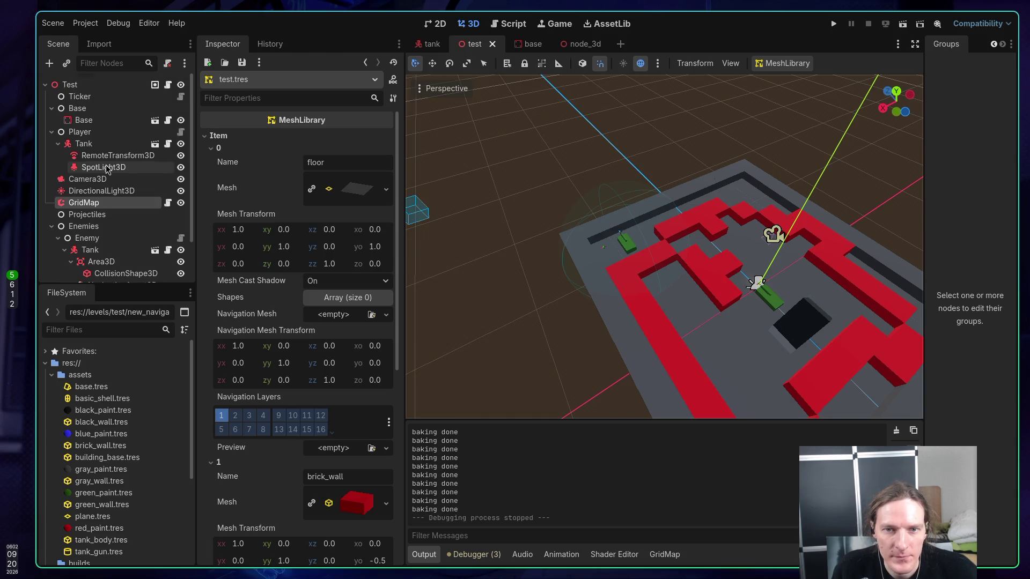
{"action": "left_click", "coordinate": [107, 85]}
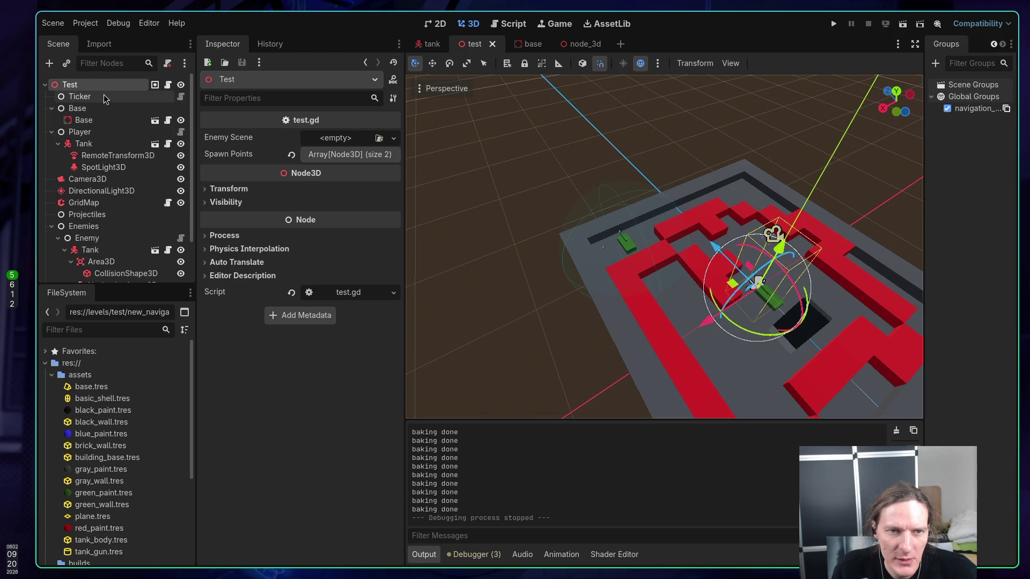
Save test.gd with :w, move to the region-enabling comment, then go to the jam page
{"action": "key", "text": "super+1"}
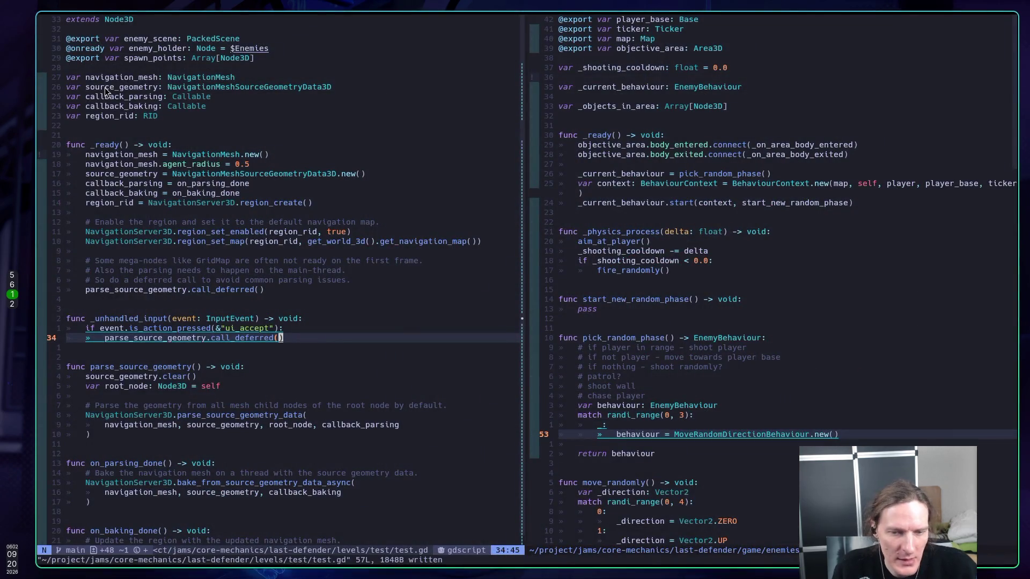
{"action": "type", "text": ":w"}
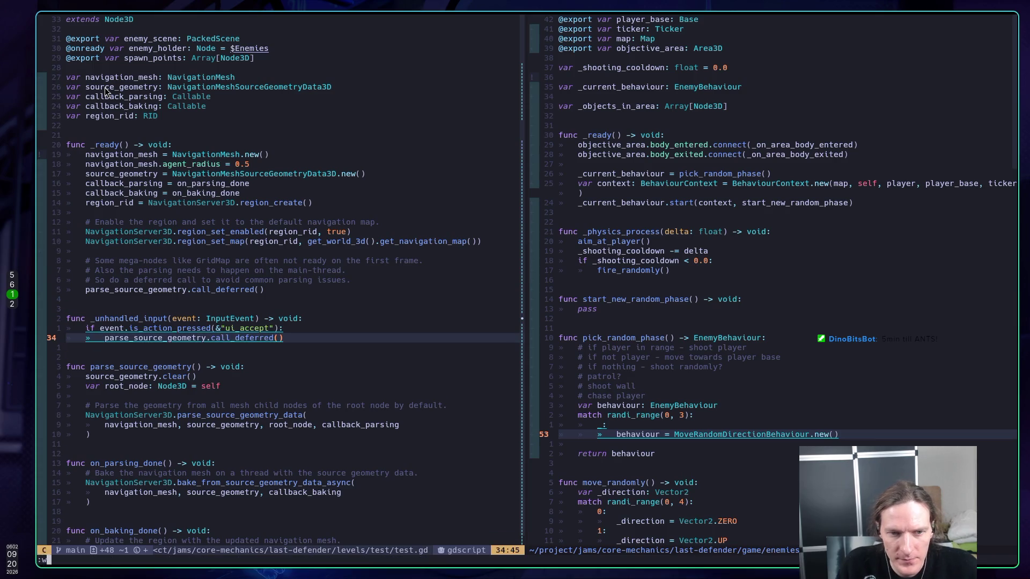
{"action": "key", "text": "Return"}
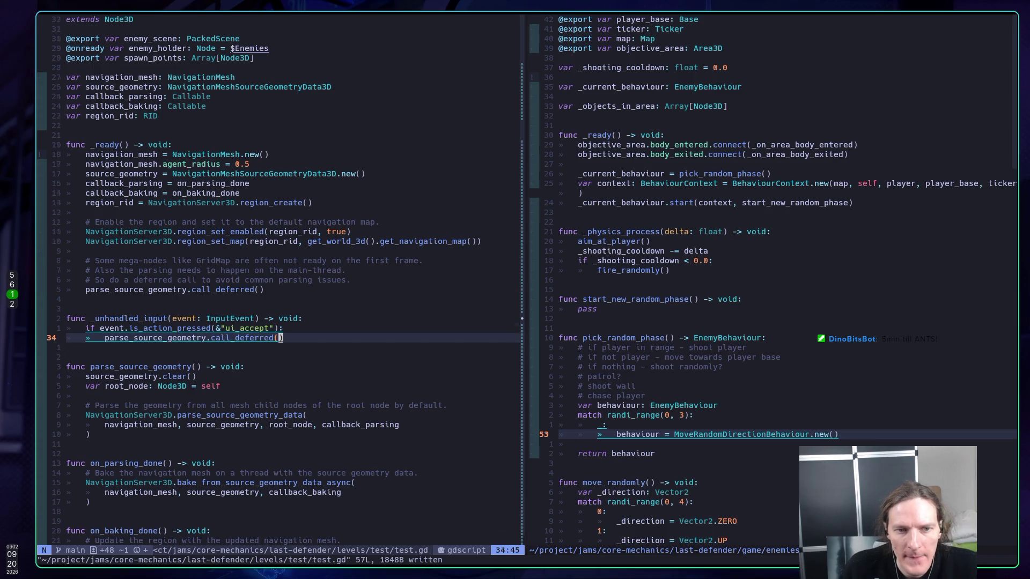
{"action": "key", "text": "k"}
{"action": "key", "text": "k"}
{"action": "key", "text": "k"}
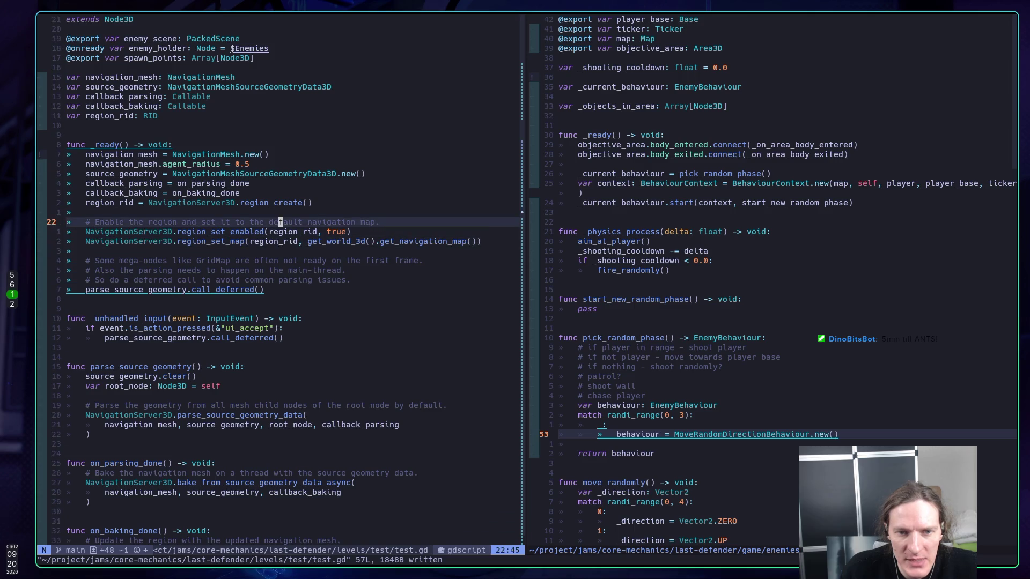
{"action": "key", "text": "k"}
{"action": "key", "text": "j"}
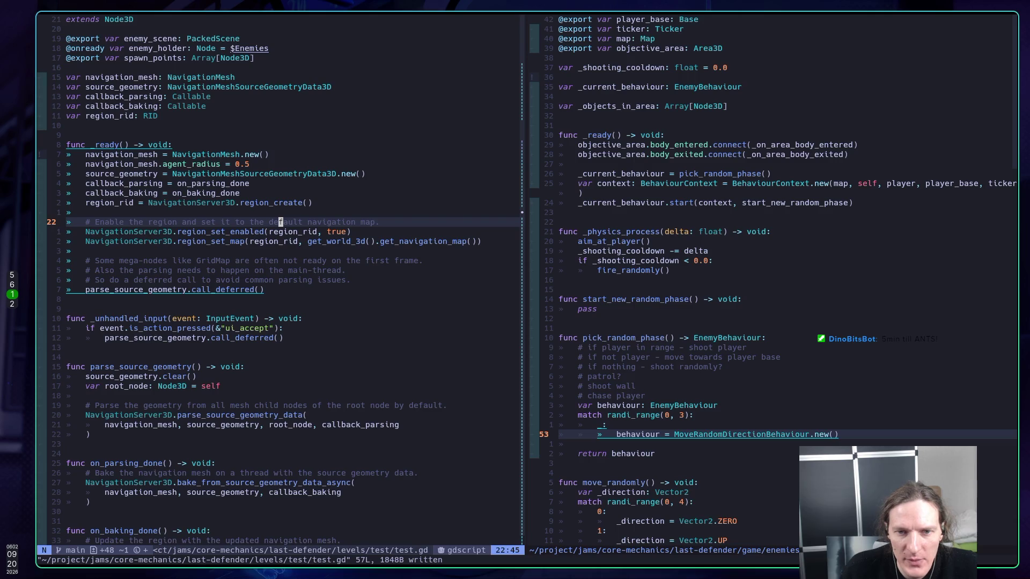
{"action": "key", "text": "super+2"}
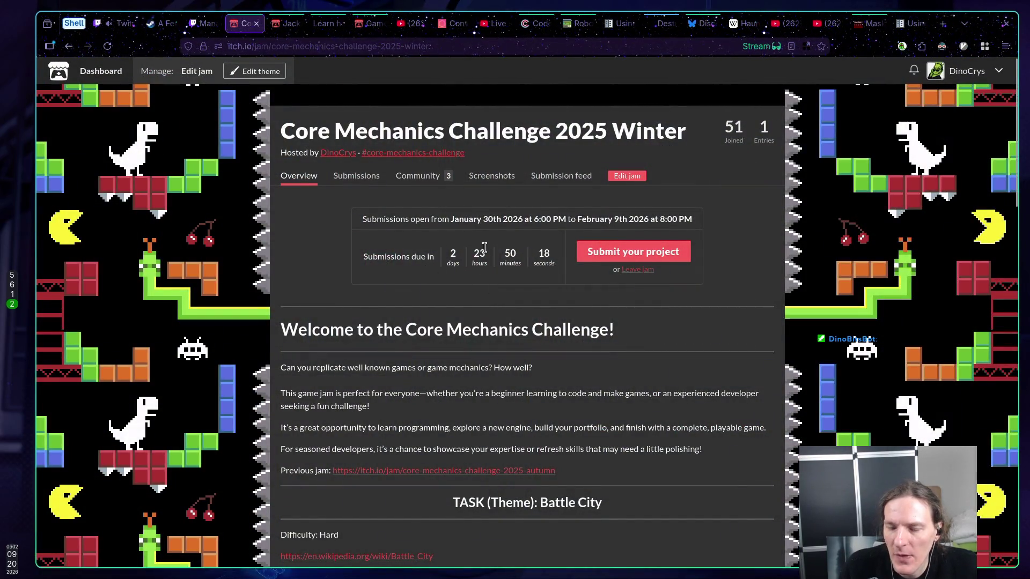
Select the jam's remaining days and hours, then go to the 'Using navigation meshes' docs
{"action": "double_click", "coordinate": [468, 263]}
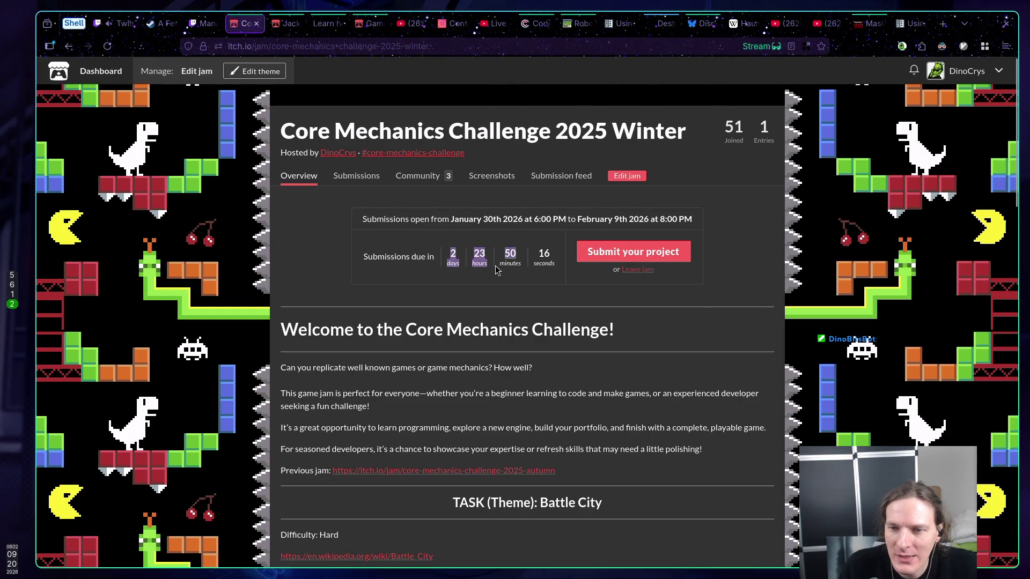
{"action": "left_click", "coordinate": [906, 24]}
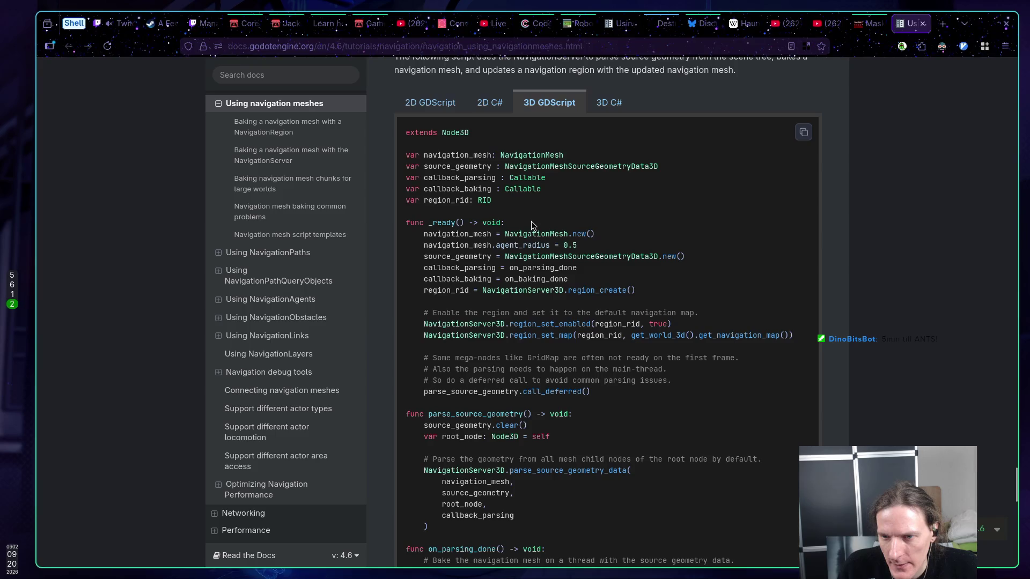
Scroll up the navigation meshes page to 'Baking a navigation mesh with the NavigationServer'
{"action": "scroll", "coordinate": [529, 225], "scroll_direction": "up", "scroll_amount": 3}
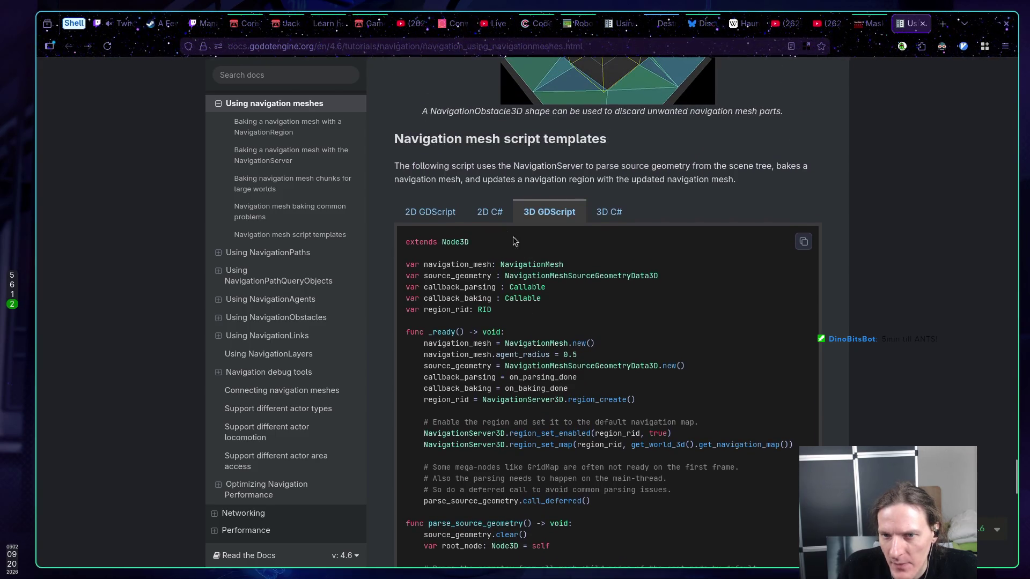
{"action": "scroll", "coordinate": [460, 194], "scroll_direction": "up", "scroll_amount": 1}
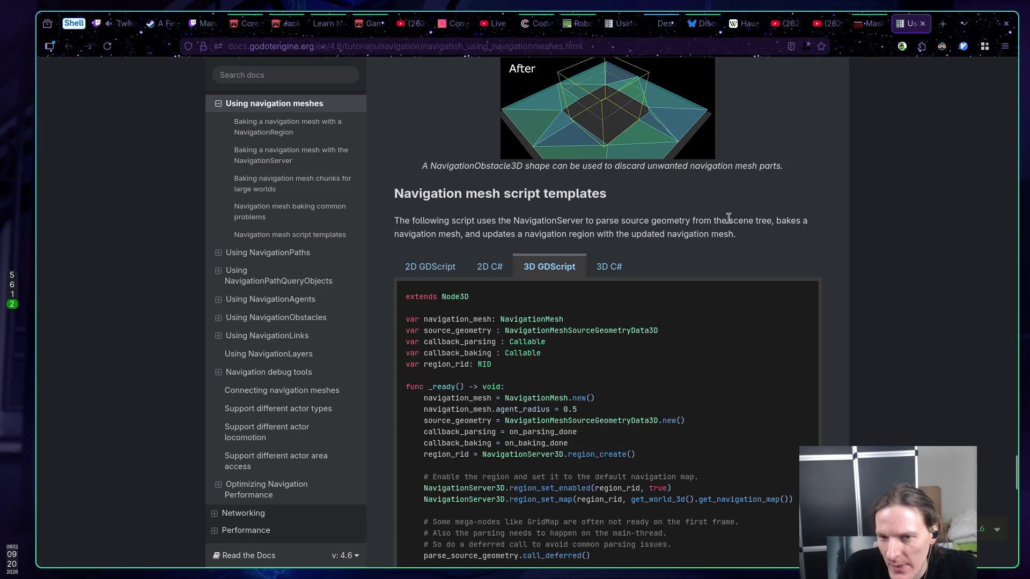
{"action": "scroll", "coordinate": [728, 217], "scroll_direction": "down", "scroll_amount": 2}
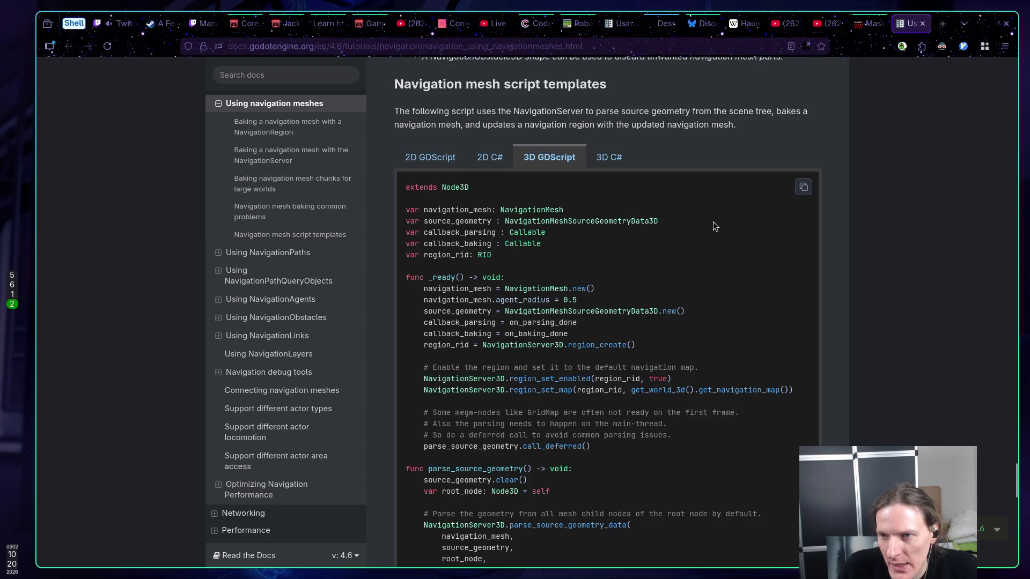
{"action": "scroll", "coordinate": [713, 221], "scroll_direction": "up", "scroll_amount": 15}
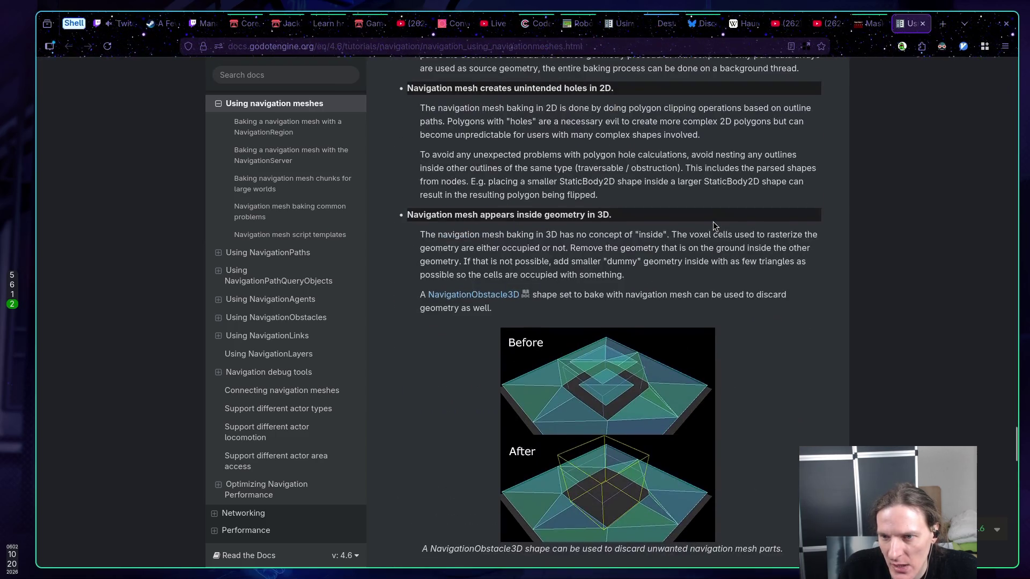
{"action": "scroll", "coordinate": [713, 225], "scroll_direction": "up", "scroll_amount": 6}
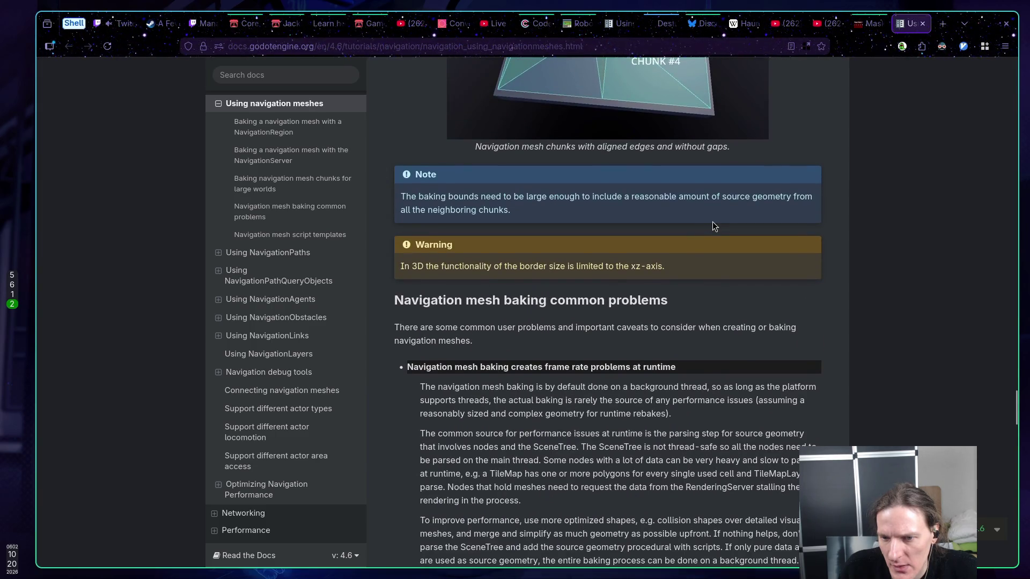
{"action": "scroll", "coordinate": [713, 226], "scroll_direction": "up", "scroll_amount": 8}
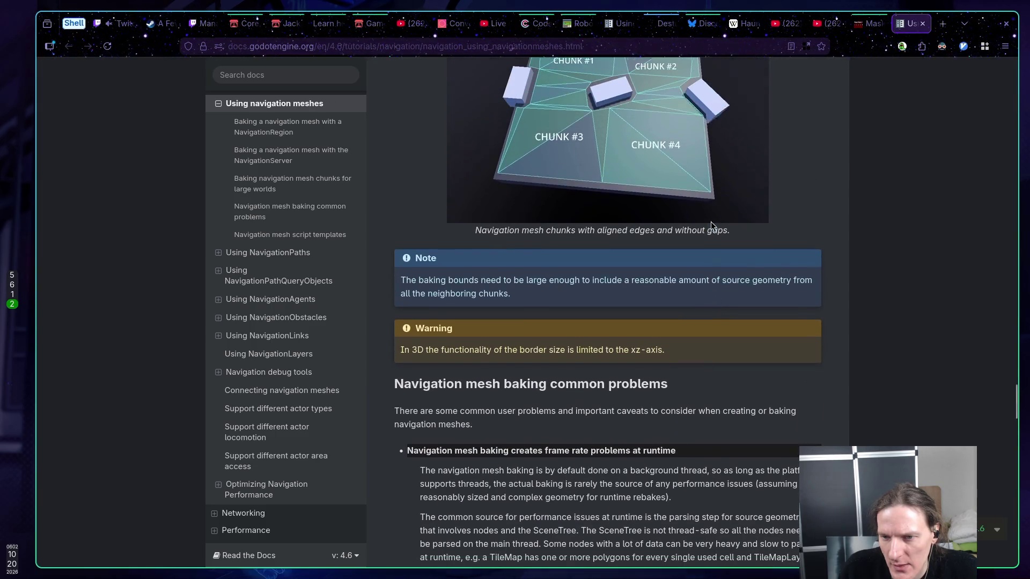
{"action": "scroll", "coordinate": [712, 226], "scroll_direction": "up", "scroll_amount": 14}
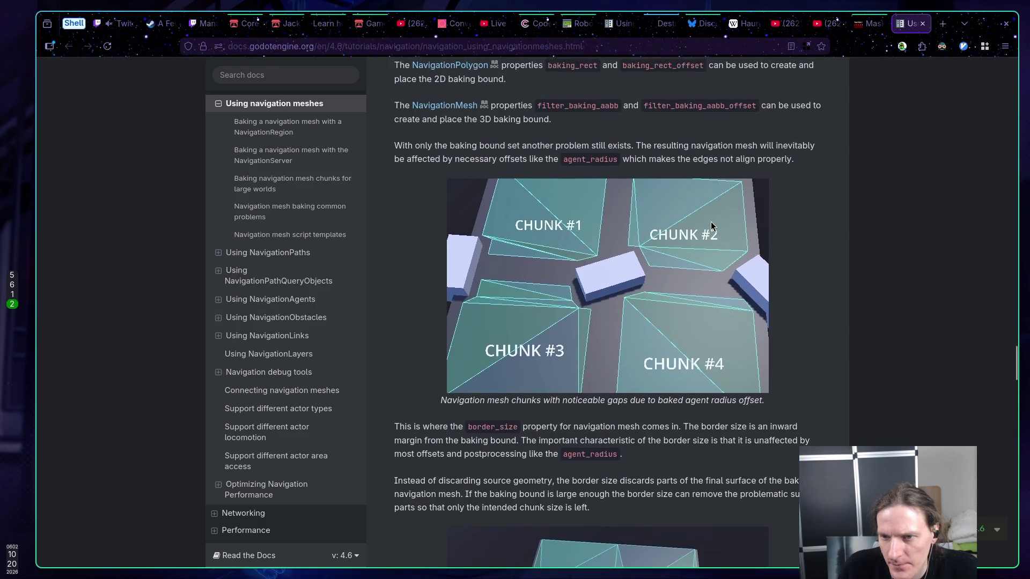
{"action": "scroll", "coordinate": [711, 225], "scroll_direction": "up", "scroll_amount": 20}
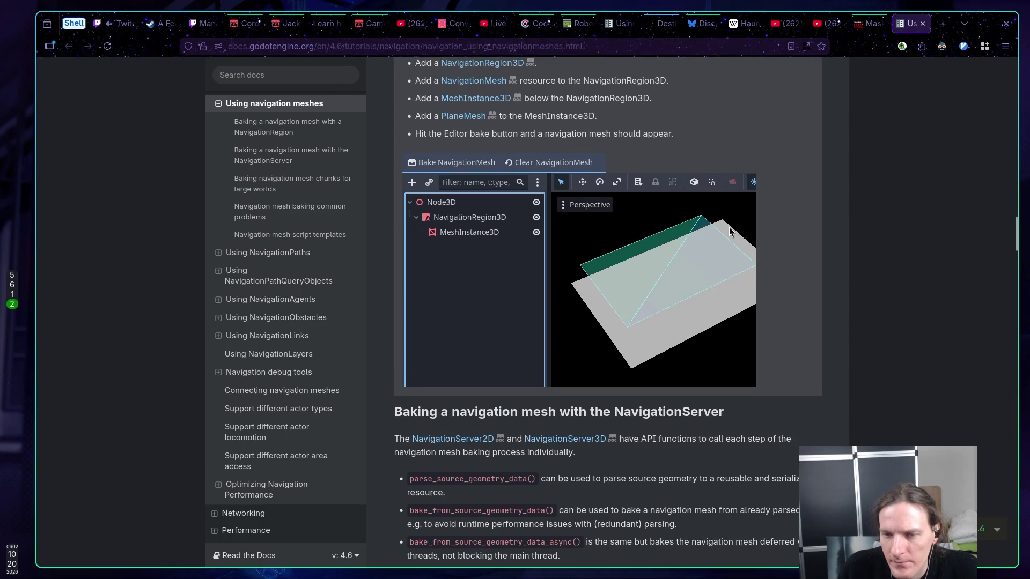
{"action": "scroll", "coordinate": [540, 224], "scroll_direction": "down", "scroll_amount": 3}
{"action": "scroll", "coordinate": [531, 224], "scroll_direction": "down", "scroll_amount": 2}
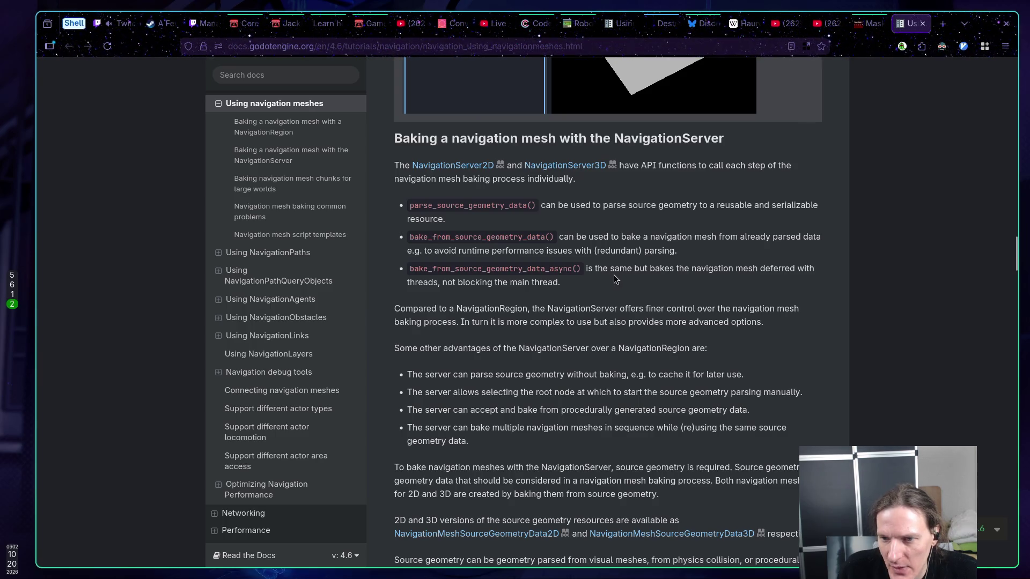
{"action": "scroll", "coordinate": [596, 271], "scroll_direction": "down", "scroll_amount": 1}
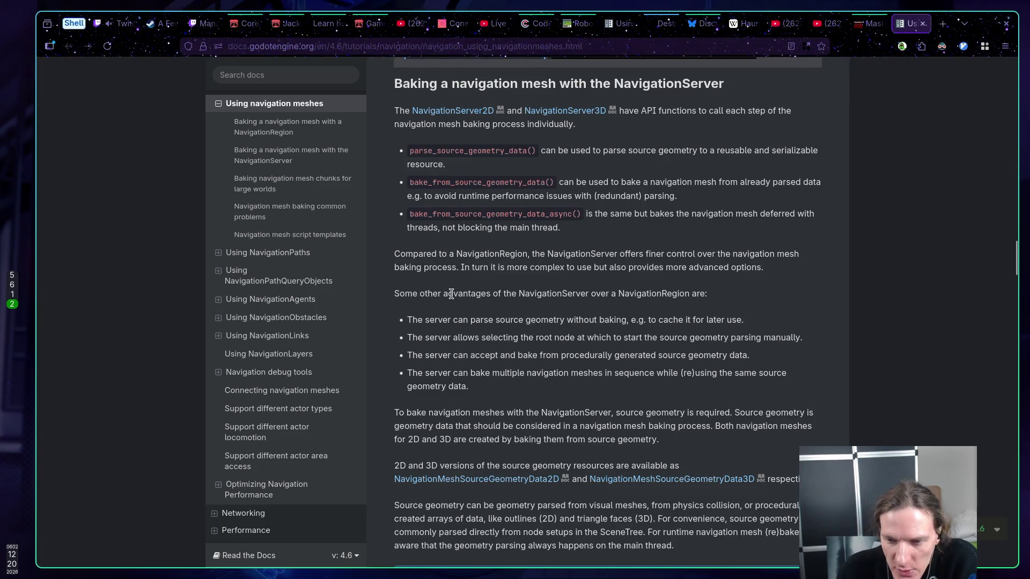
{"action": "scroll", "coordinate": [450, 295], "scroll_direction": "down", "scroll_amount": 1}
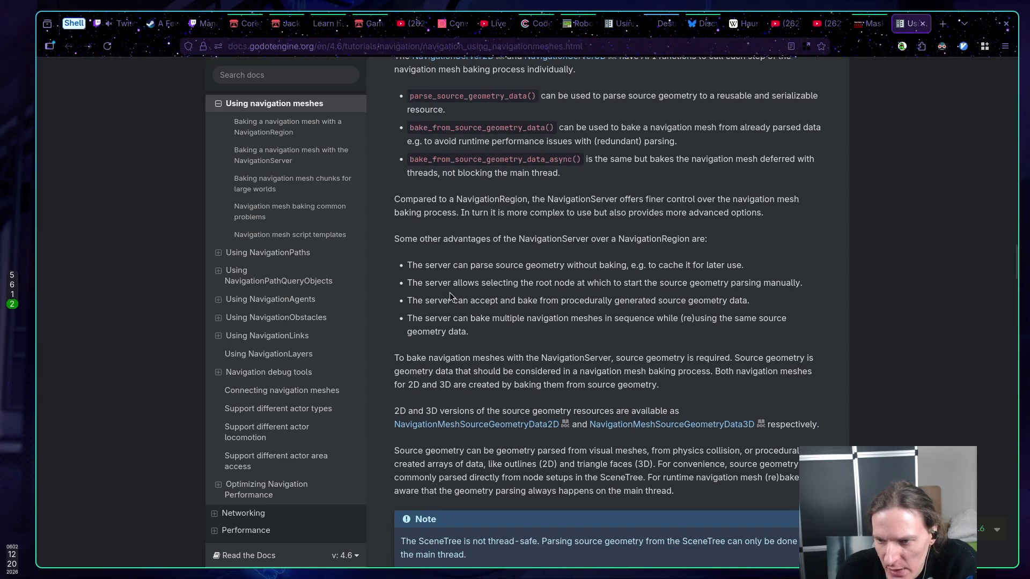
Scroll down to the Note and Warning about main-thread parsing stalling the RenderingServer
{"action": "scroll", "coordinate": [450, 295], "scroll_direction": "down", "scroll_amount": 1}
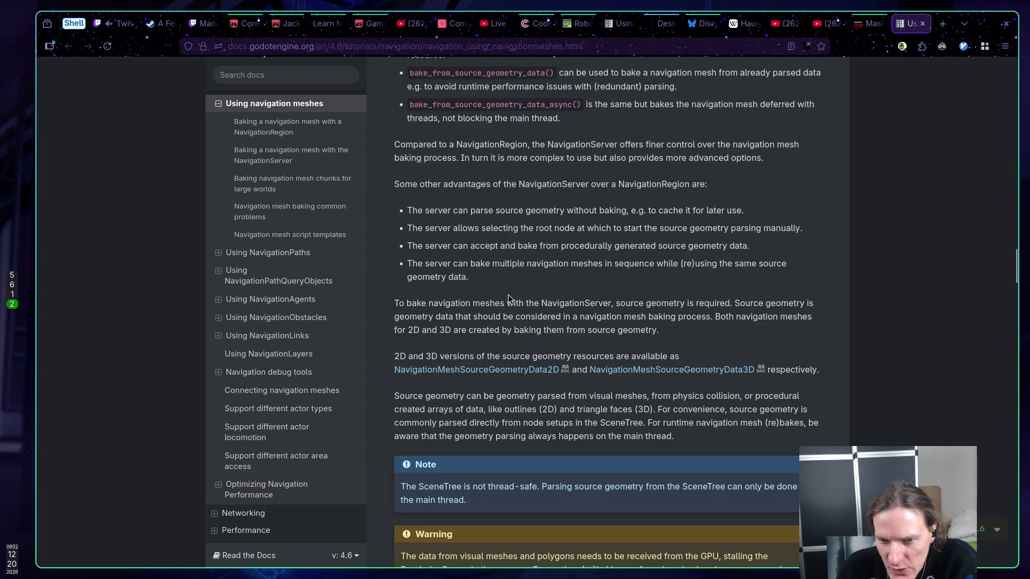
{"action": "scroll", "coordinate": [587, 284], "scroll_direction": "down", "scroll_amount": 1}
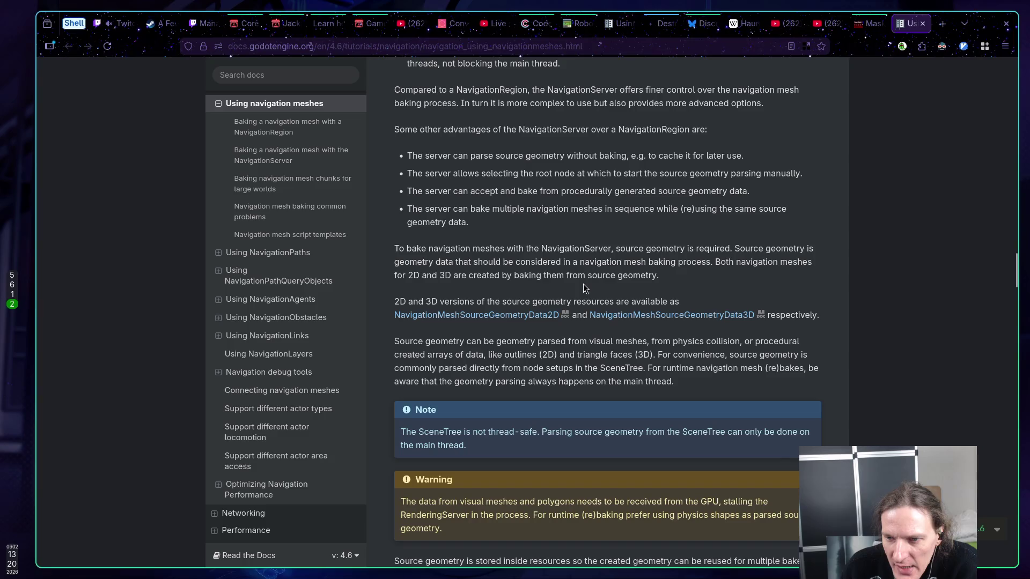
{"action": "scroll", "coordinate": [581, 285], "scroll_direction": "down", "scroll_amount": 1}
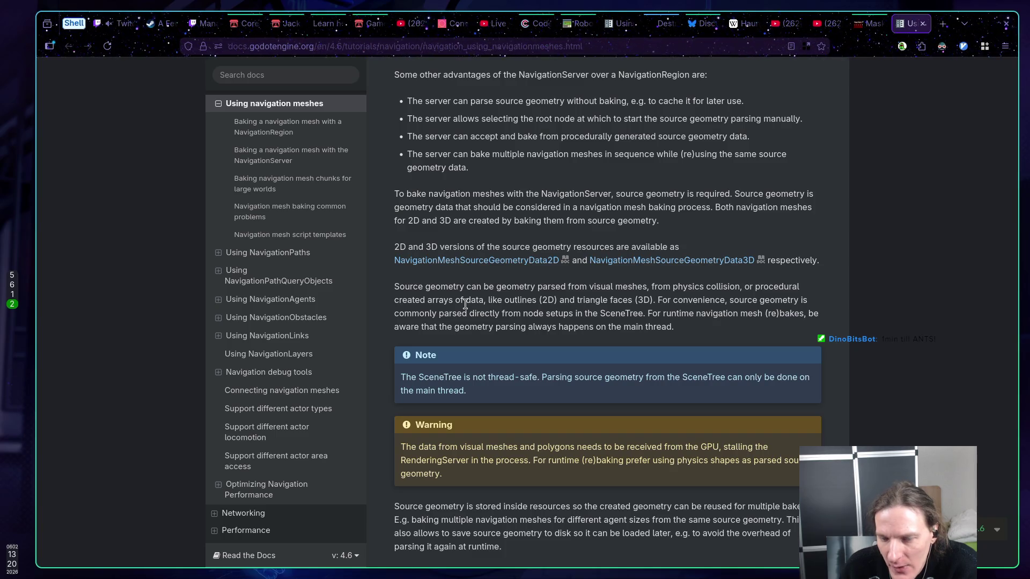
{"action": "scroll", "coordinate": [512, 309], "scroll_direction": "down", "scroll_amount": 1}
{"action": "scroll", "coordinate": [510, 308], "scroll_direction": "down", "scroll_amount": 1}
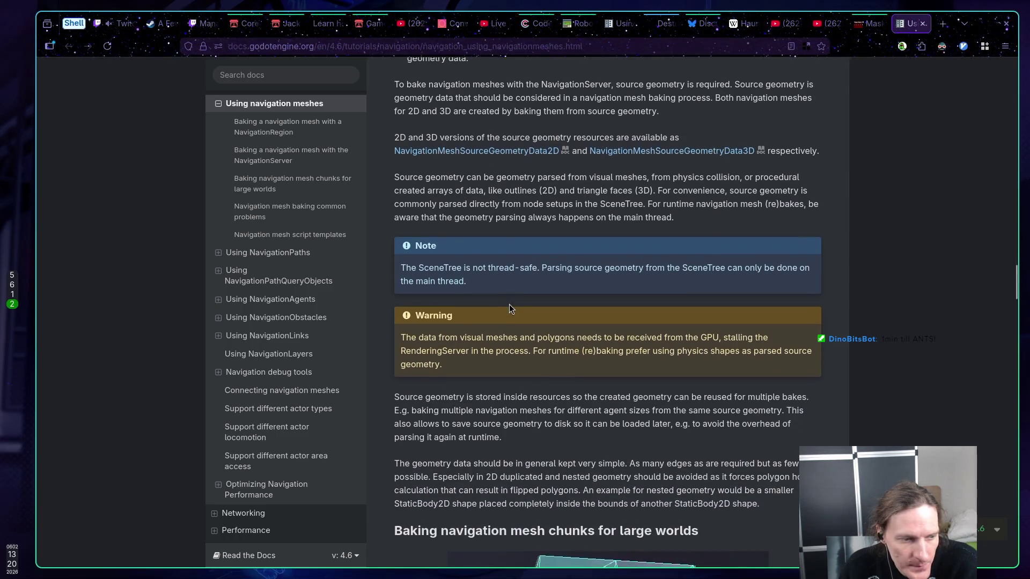